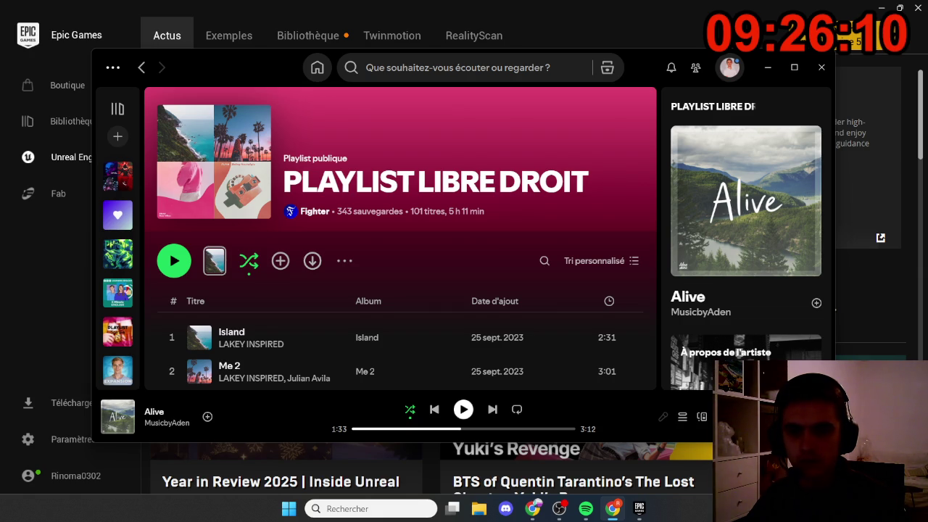
Minimize Spotify so the Epic Games Launcher news page shows
scroll(498, 289, "down", 2)
scroll(506, 290, "up", 2)
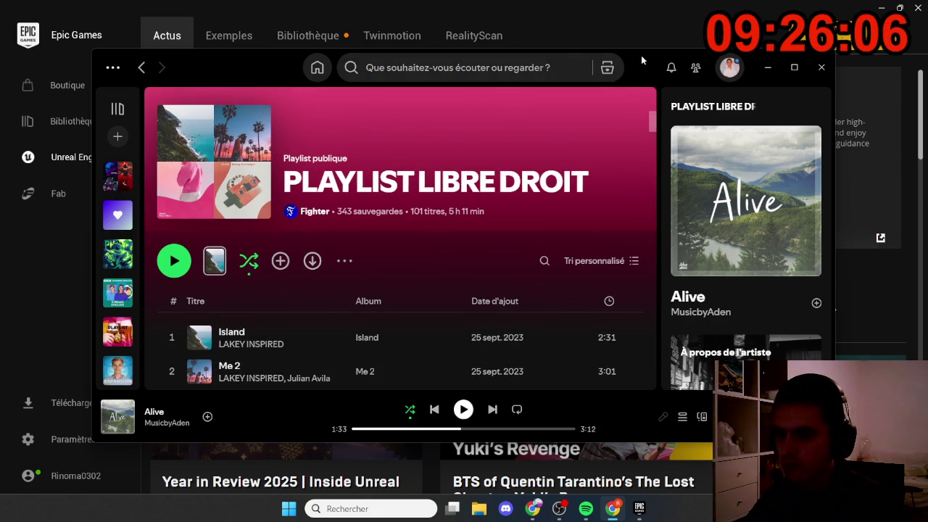
left_click(689, 37)
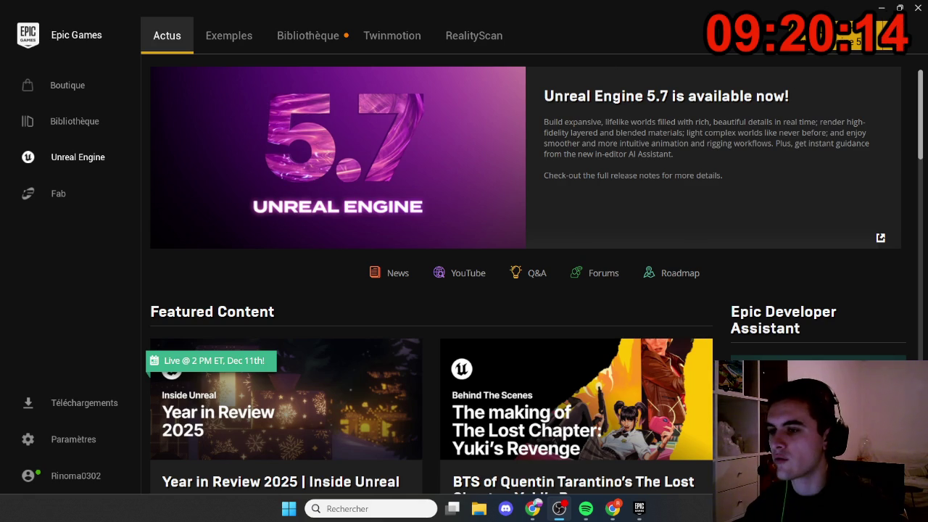
Open the AIRandom project from the Bibliothèque tab in Unreal Editor
left_click(336, 39)
scroll(268, 301, "down", 2)
scroll(222, 263, "up", 2)
right_click(206, 249)
left_click(235, 261)
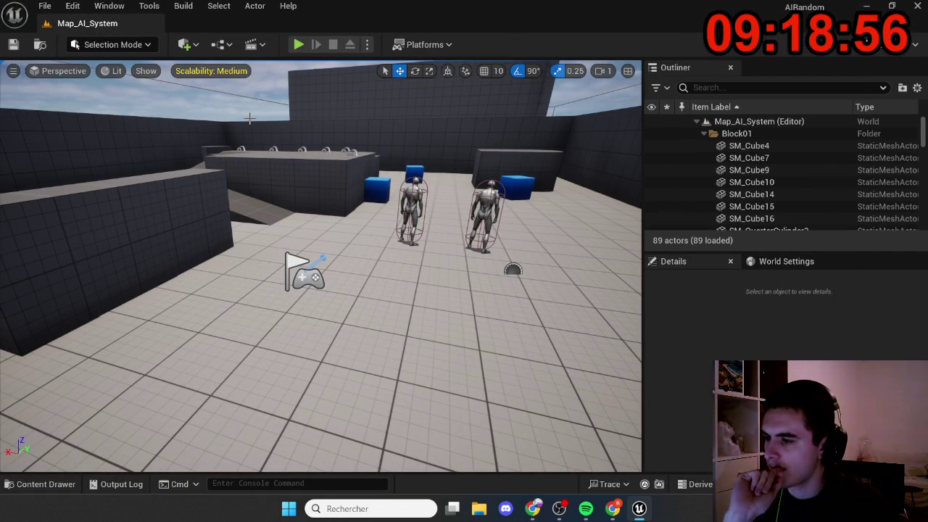
Delete both BP_Enemy_Melee enemy characters from the arena
left_click_drag(254, 176, 286, 224)
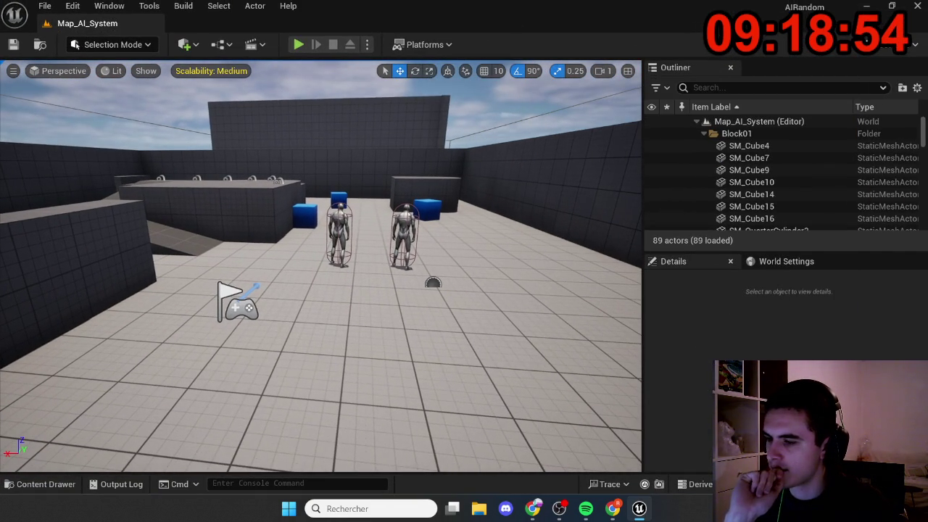
left_click(396, 215)
key("Delete")
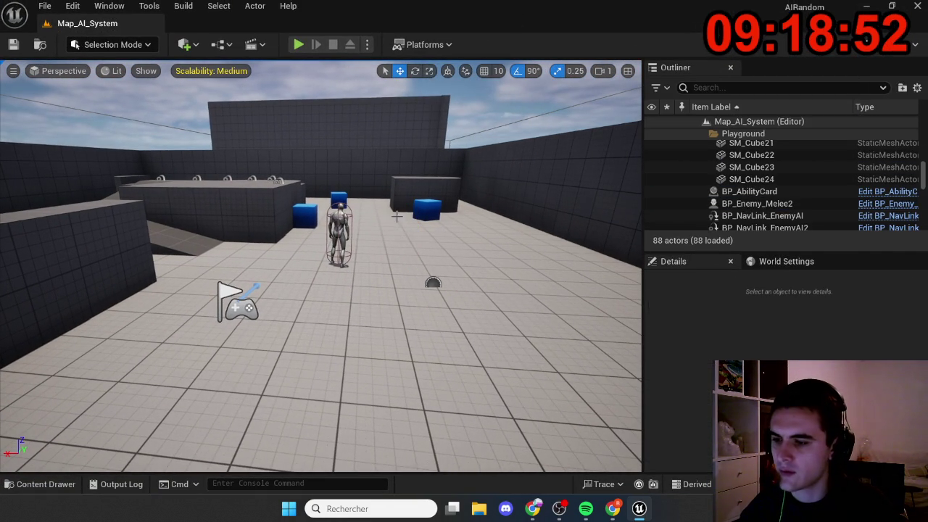
left_click(341, 219)
key("Delete")
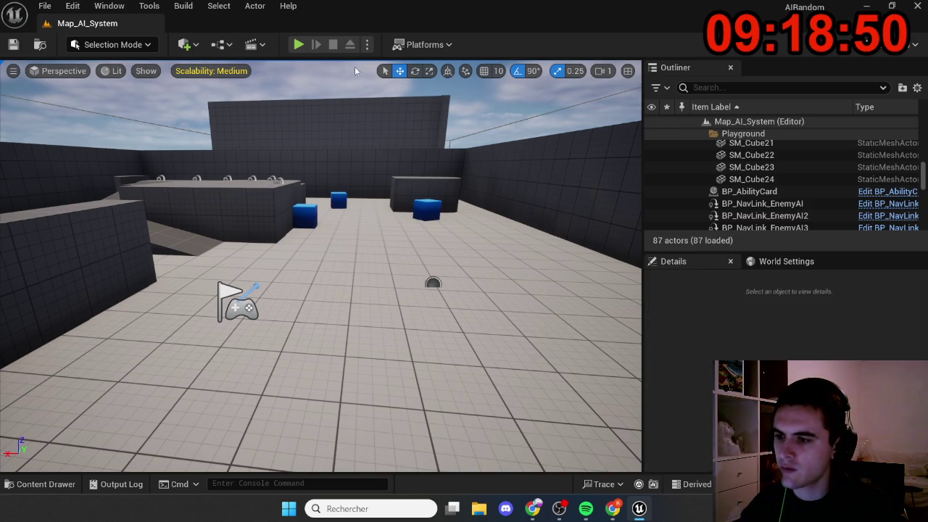
Set Number of Players to 2 in the Play options
left_click(366, 45)
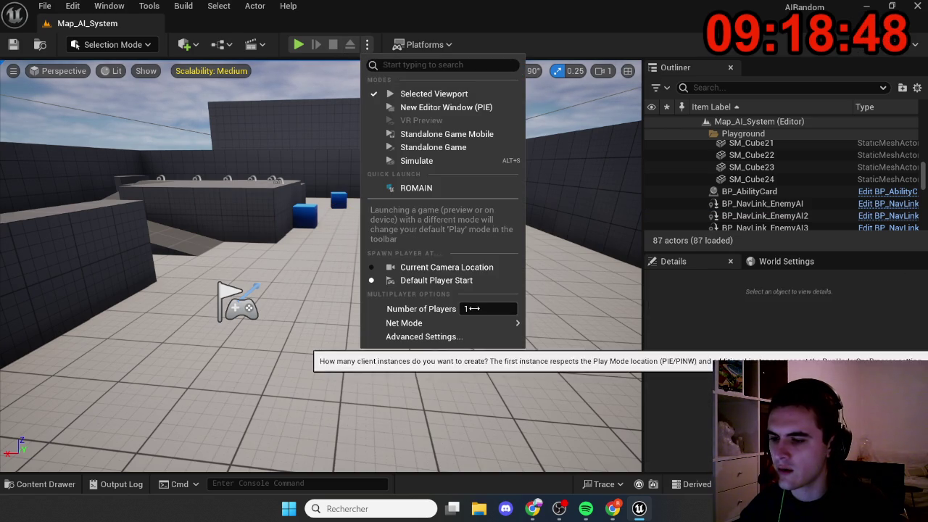
mouse_move(497, 324)
left_click(554, 344)
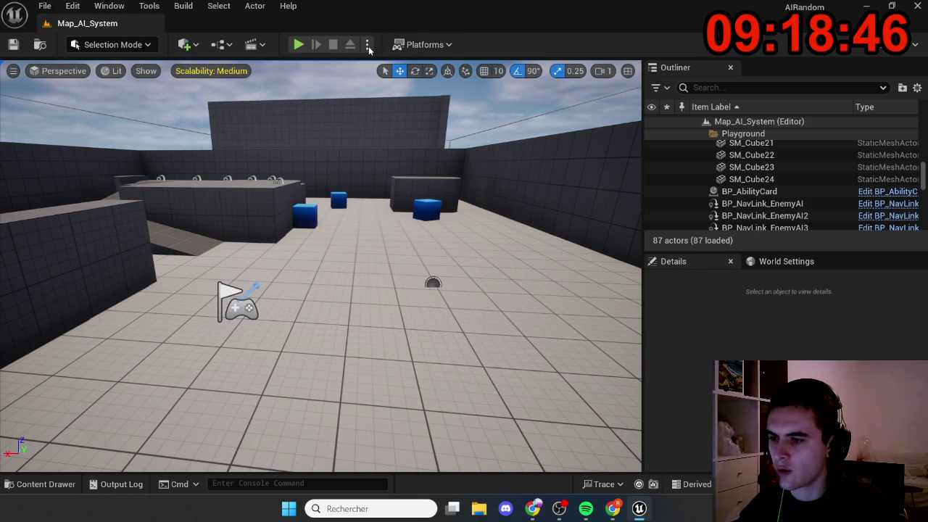
left_click(368, 45)
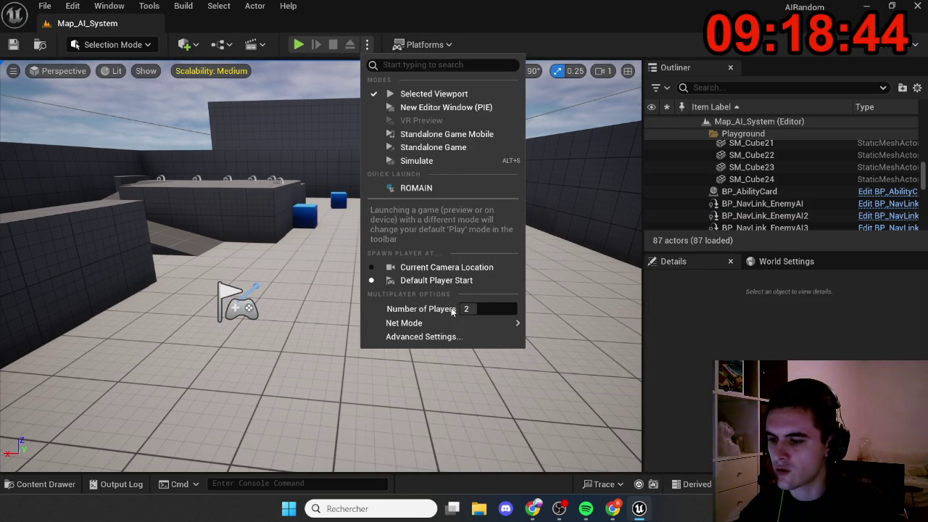
mouse_move(459, 323)
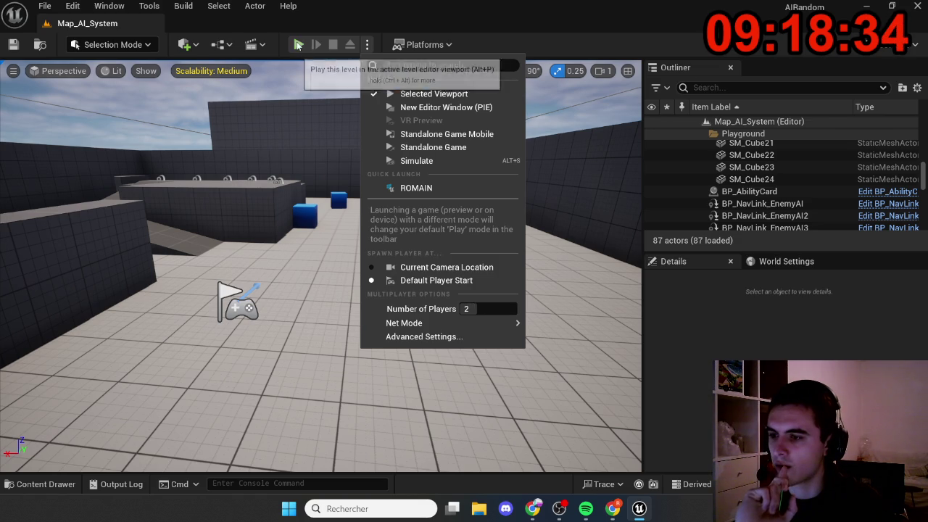
Run a brief two-player play test, moving the server character forward, then stop
left_click(297, 44)
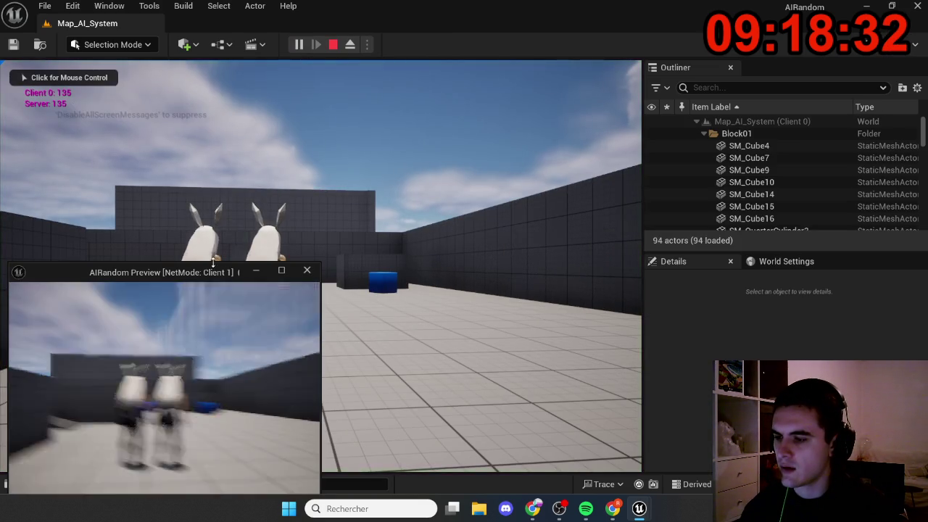
left_click_drag(132, 272, 714, 161)
left_click(319, 261)
key("w")
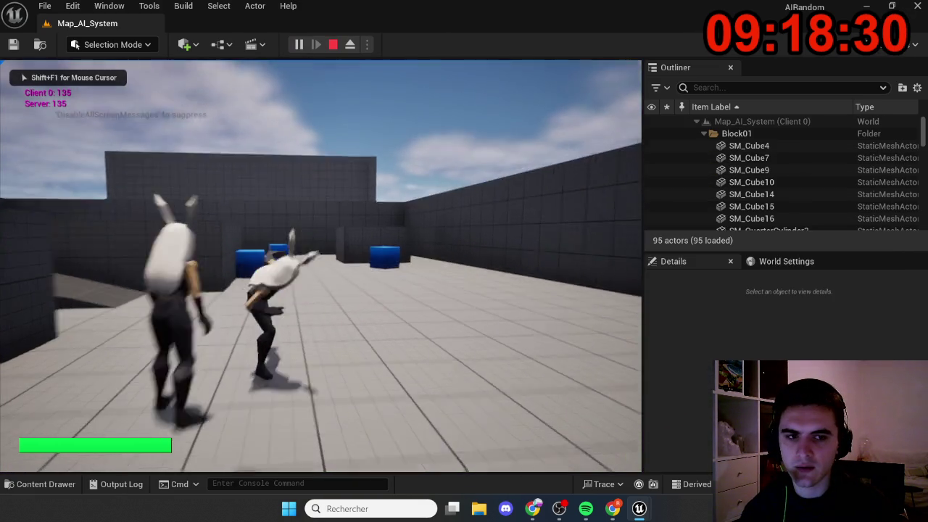
key("alt+Tab")
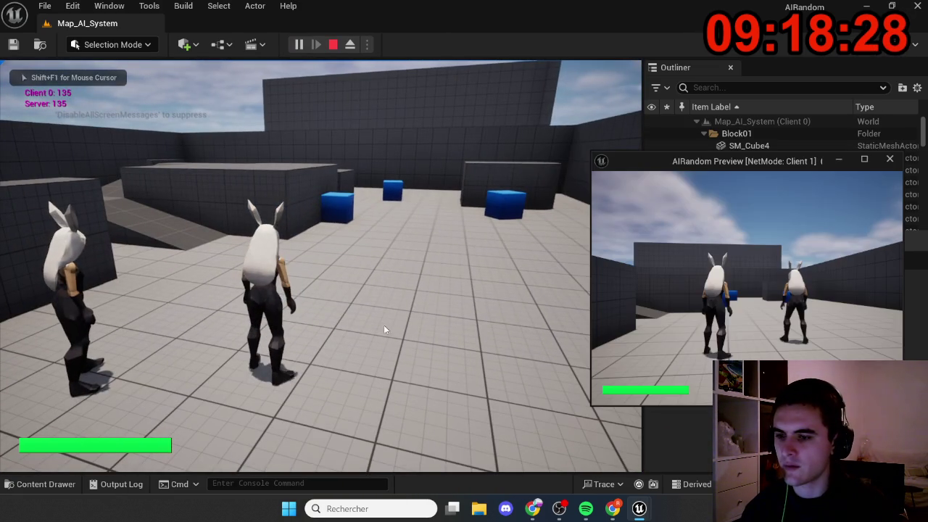
left_click(333, 44)
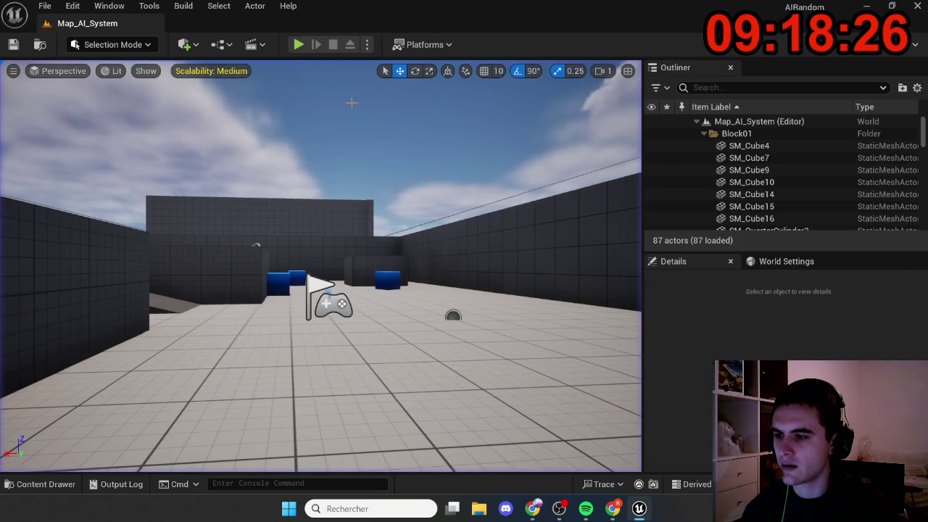
Relaunch play in New Editor Window (PIE) with Client 1 on the right
left_click(368, 45)
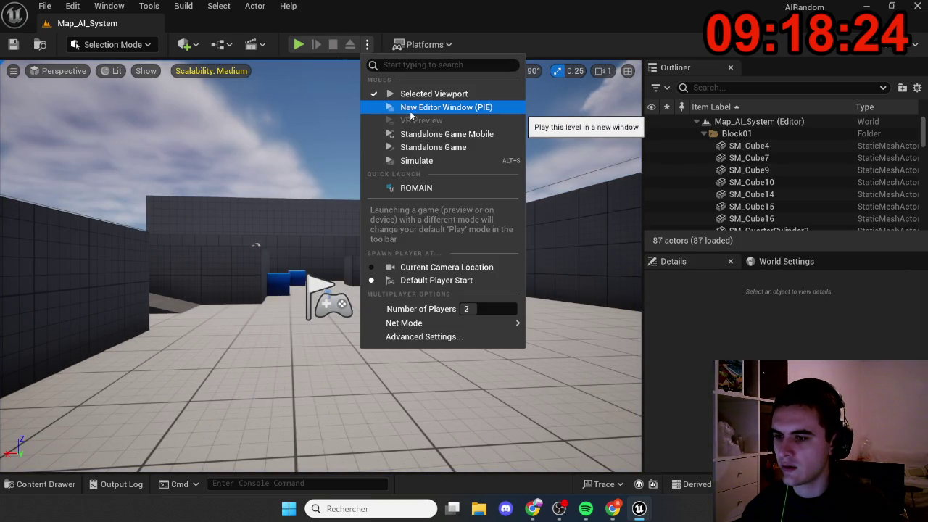
left_click(409, 113)
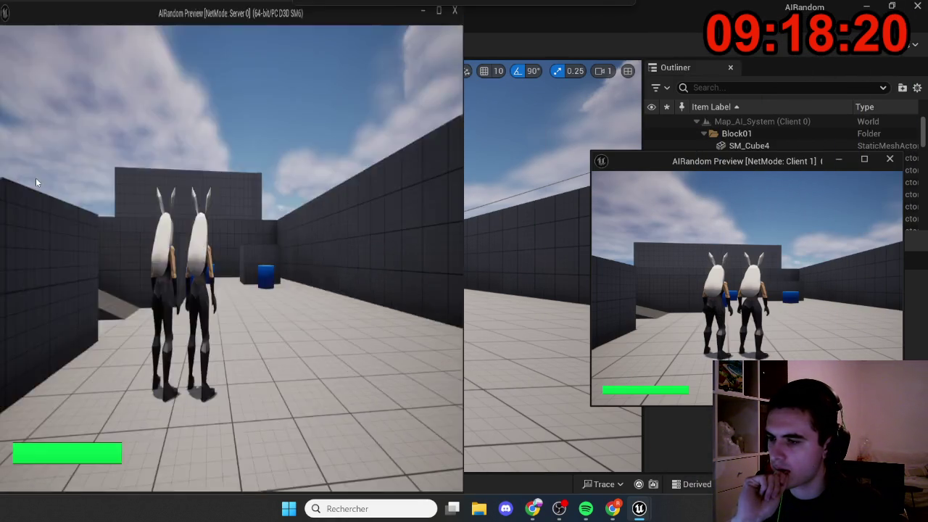
left_click(615, 159)
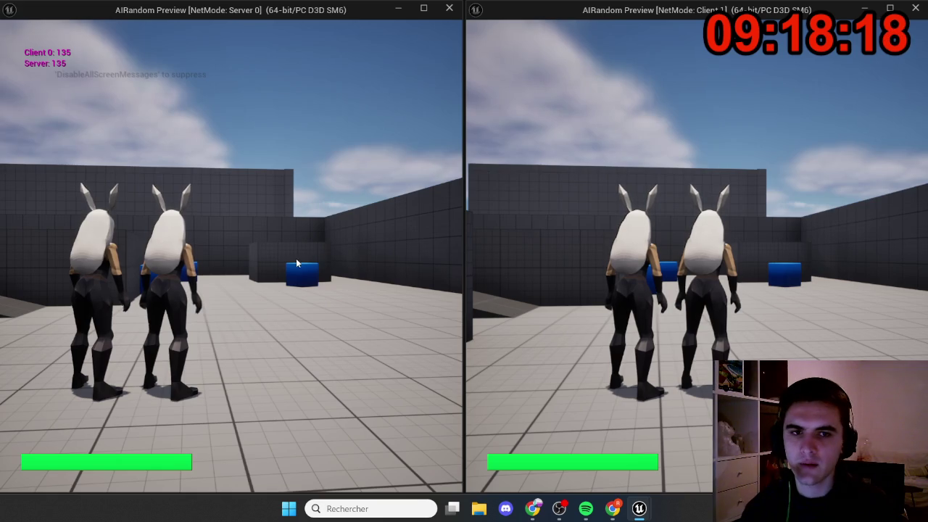
Run the server character beside the client, trigger the red aura, then end play
left_click(298, 263)
key("w")
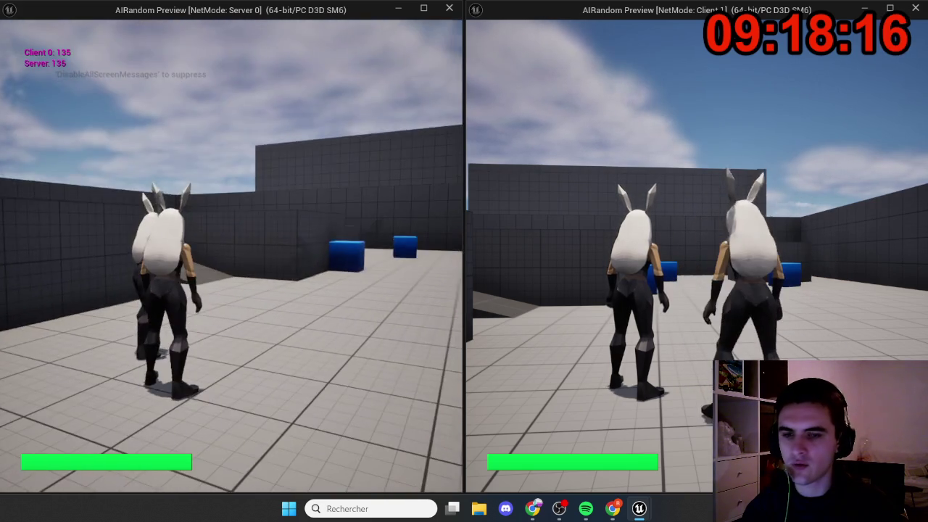
key("w")
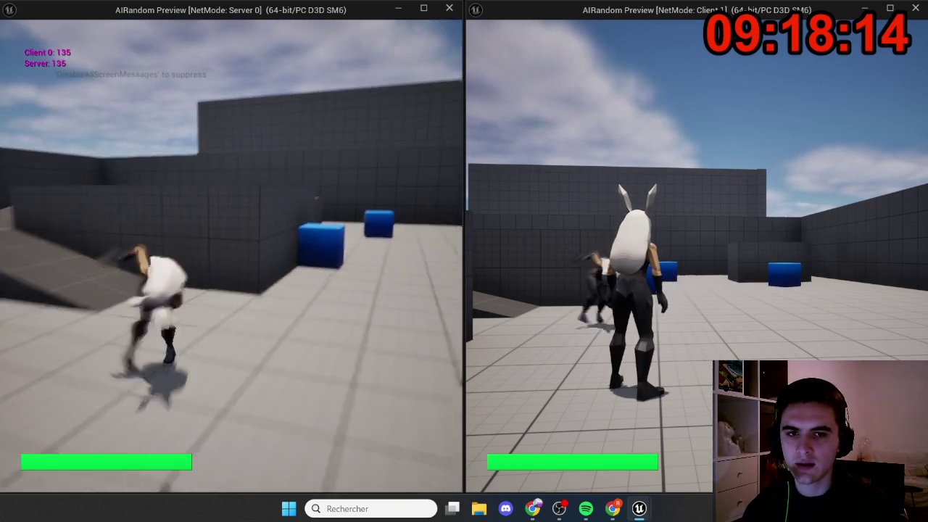
key("w")
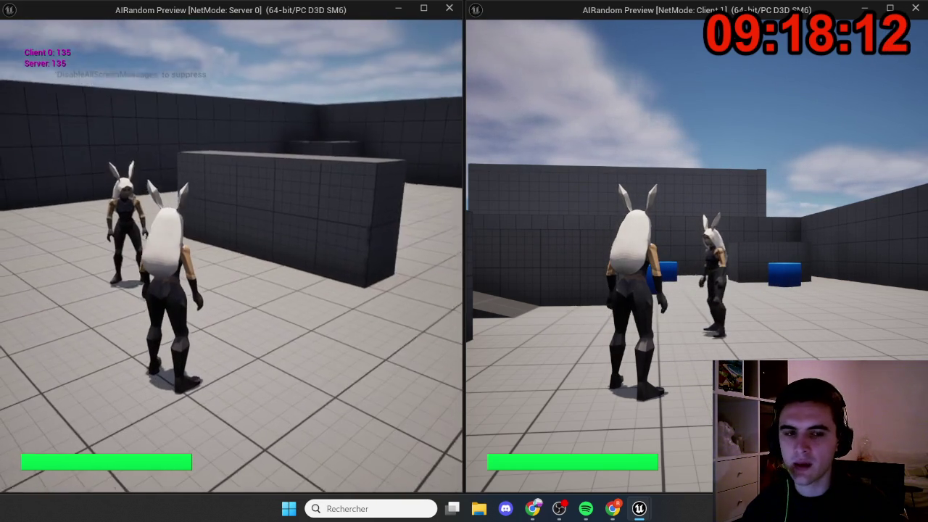
key("e")
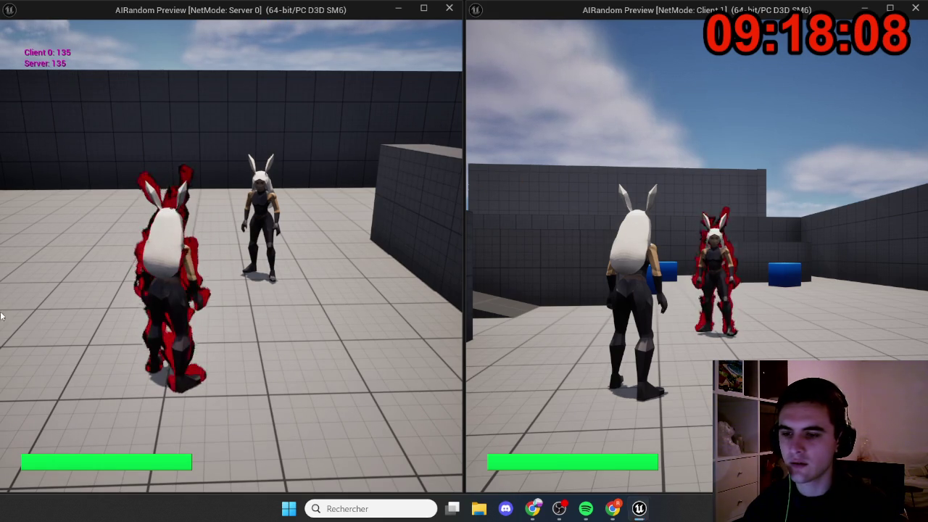
key("super")
left_click(756, 344)
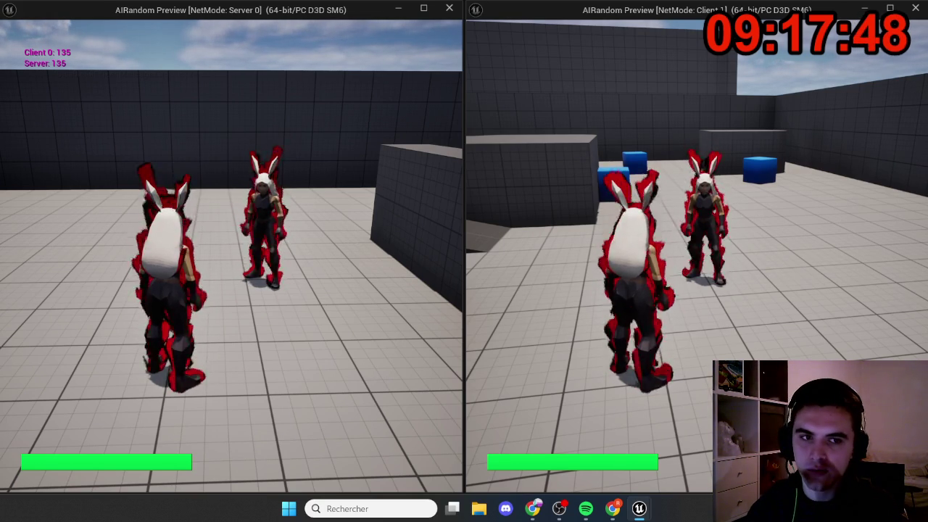
key("Escape")
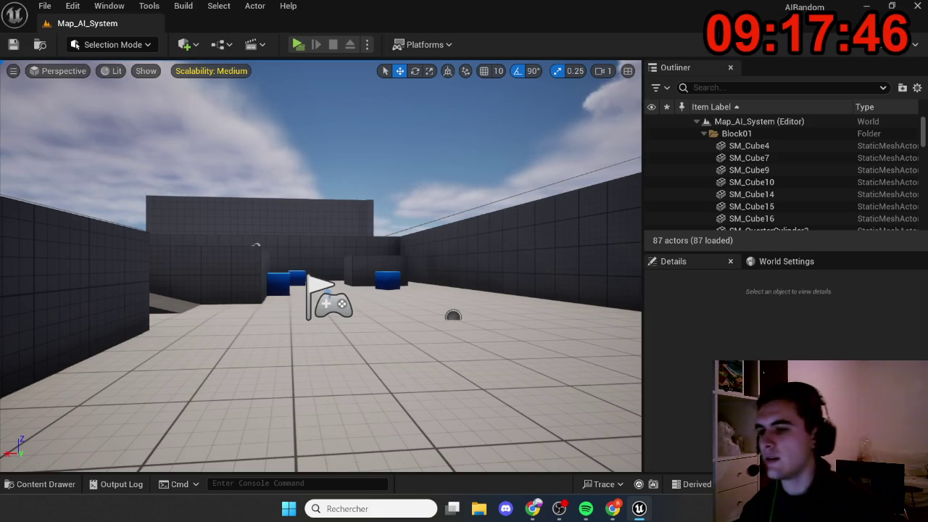
Review the Play options menu and close it without changes
left_click(367, 44)
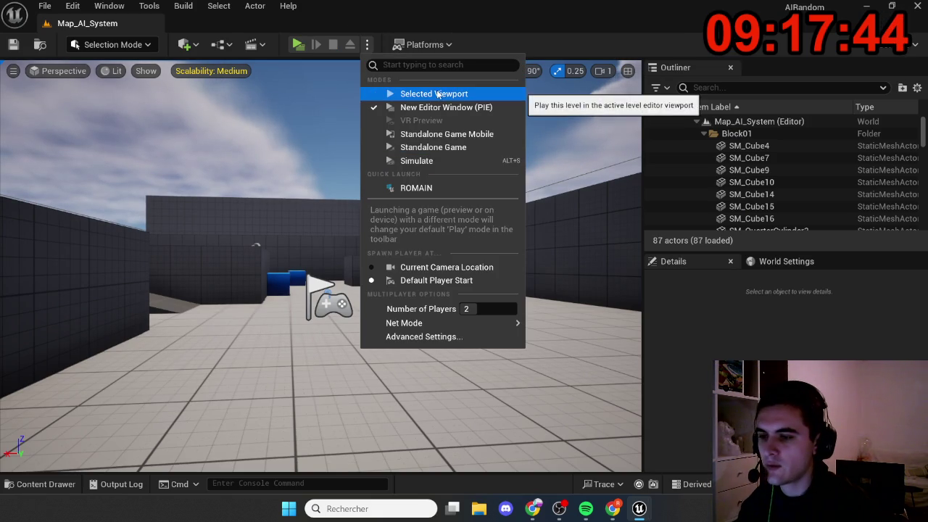
mouse_move(517, 323)
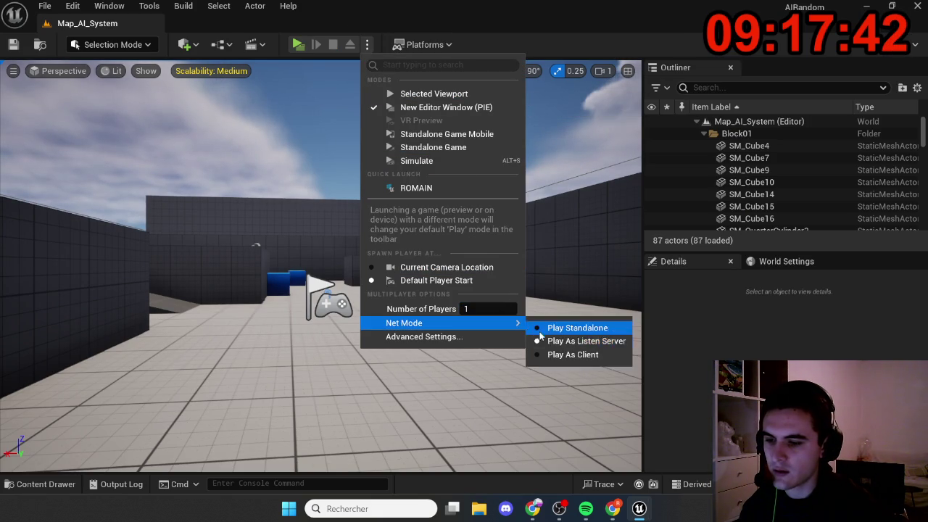
left_click(540, 337)
Drag BP_Enemy_Melee from the Content Drawer's Melee folder near the player start
key("ctrl+space")
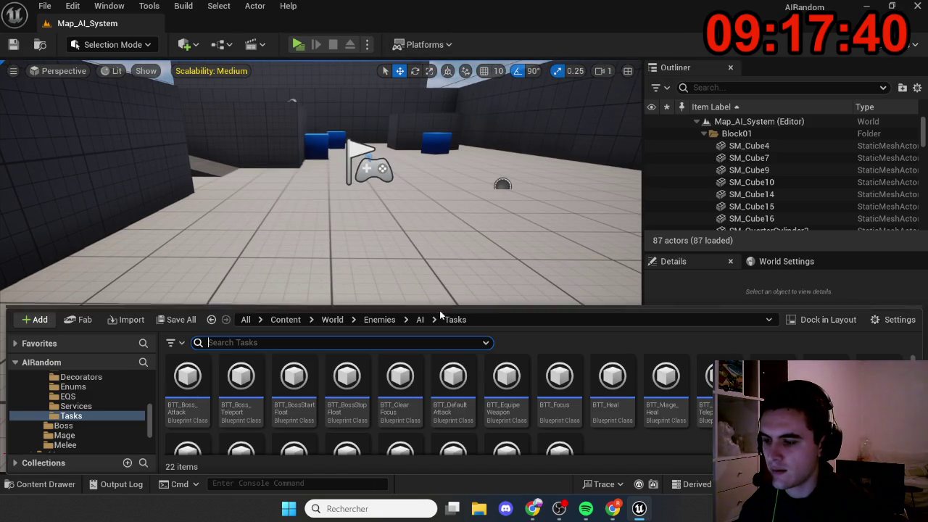
scroll(116, 417, "down", 2)
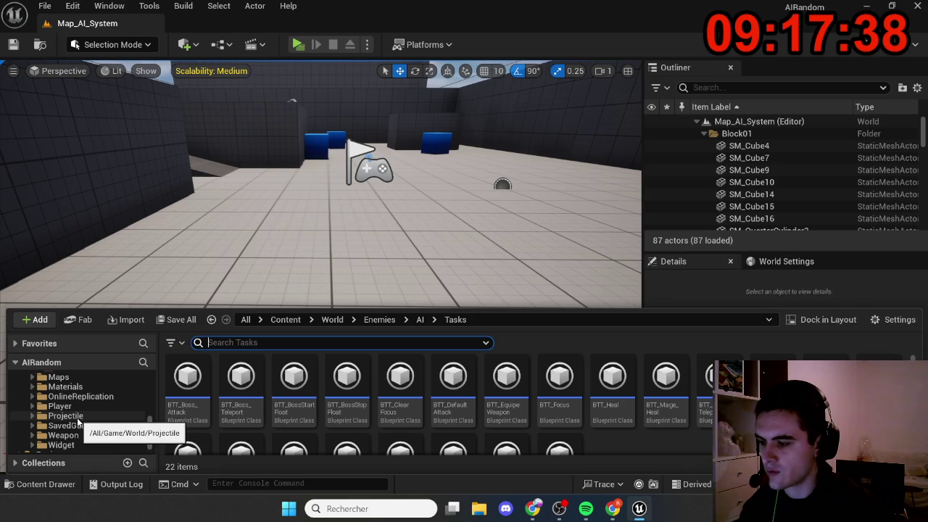
scroll(81, 427, "up", 3)
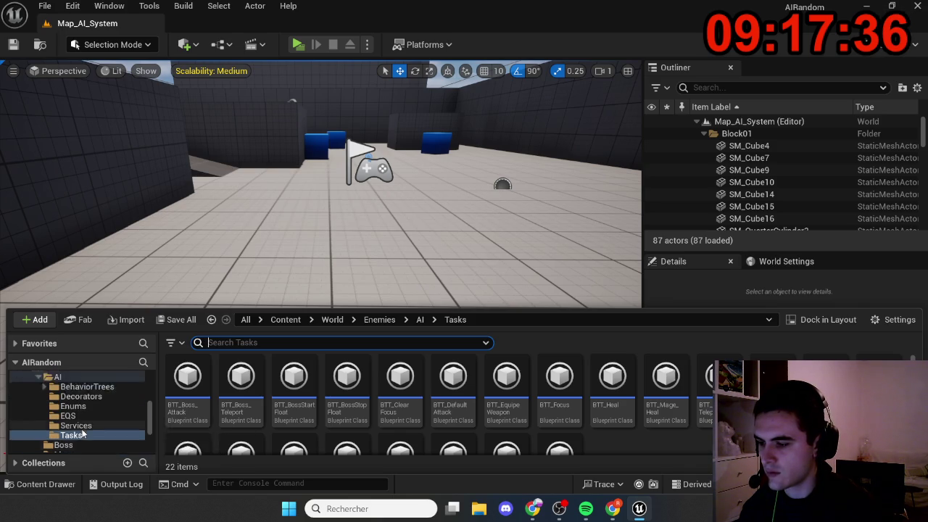
left_click(67, 426)
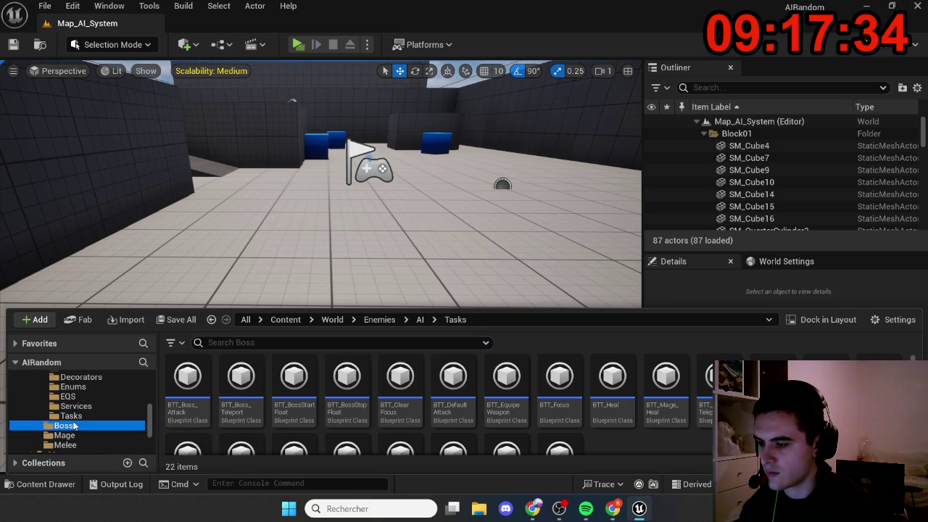
left_click(66, 445)
mouse_move(187, 384)
left_mouse_down()
mouse_move(217, 261)
mouse_move(347, 221)
mouse_move(356, 232)
left_mouse_up()
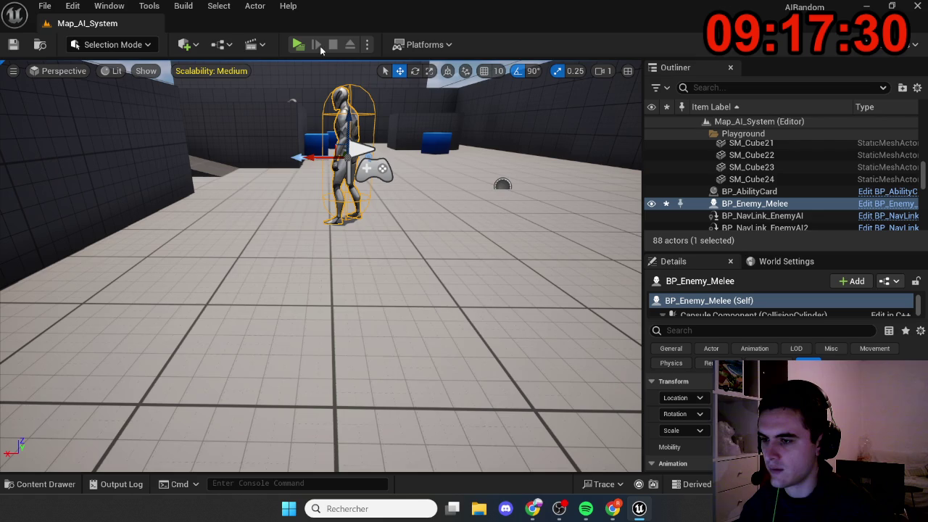
left_click(367, 45)
Playtest in Selected Viewport against the melee enemy, then stop with Esc
left_click(392, 92)
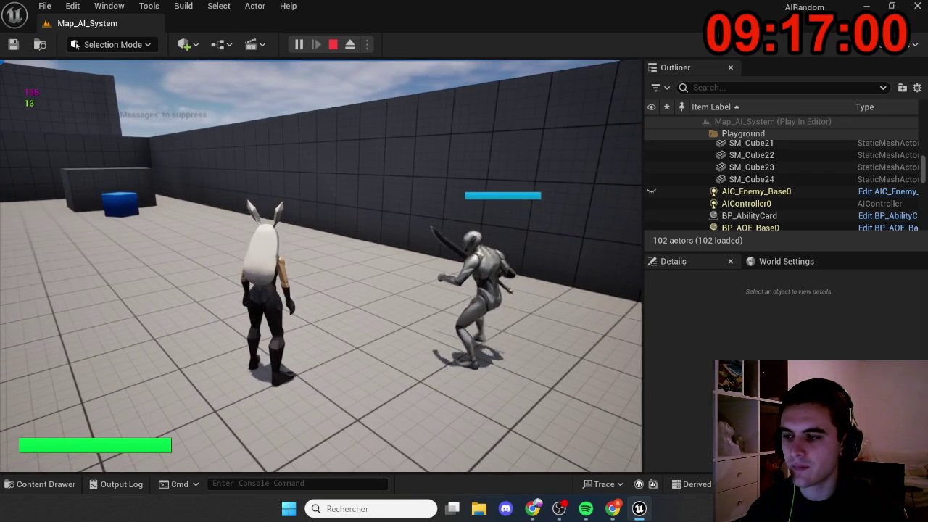
key("Escape")
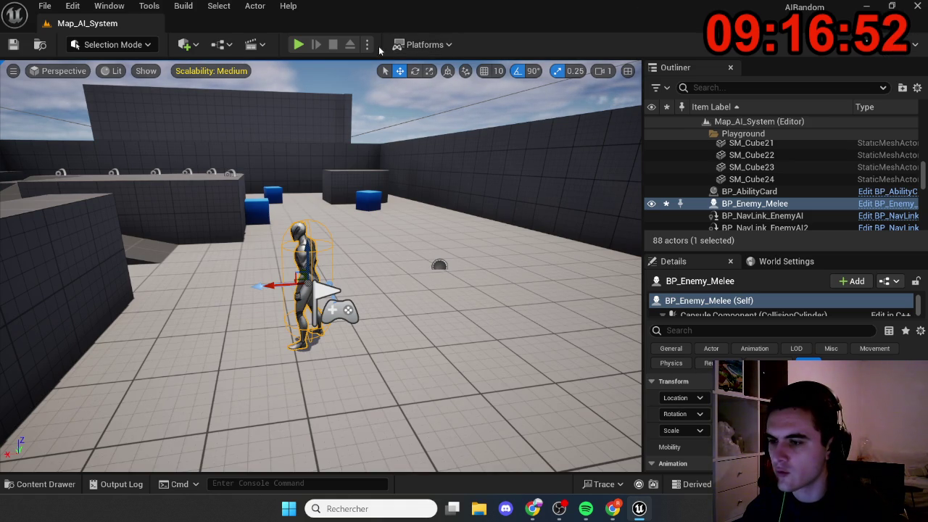
Set play to Listen Server and launch in New Editor Window (PIE)
left_click(366, 44)
mouse_move(508, 322)
left_click(543, 340)
left_click(367, 47)
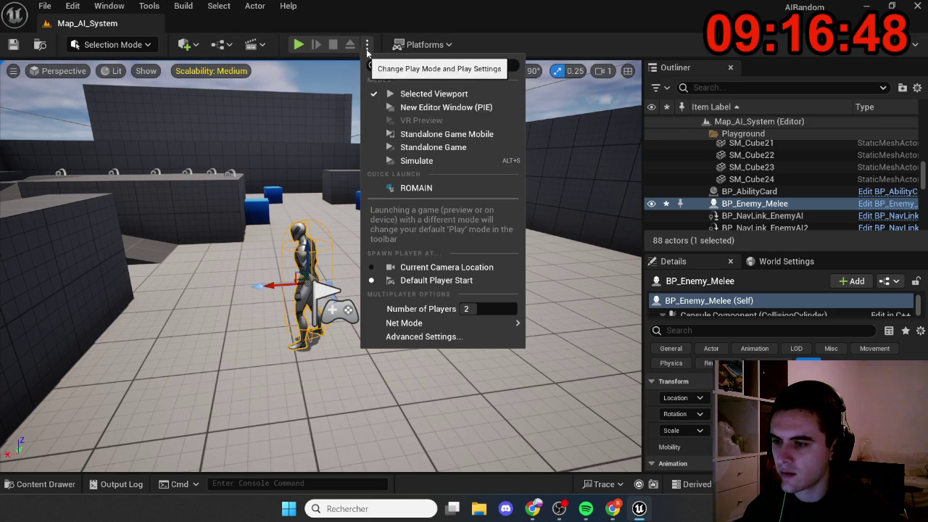
left_click(409, 107)
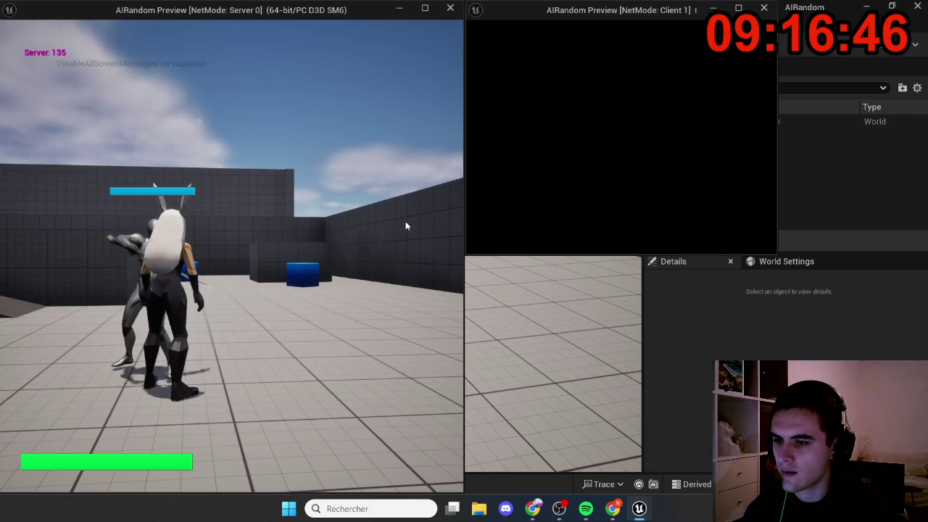
Attack the melee enemy from the server window, check the client, then stop
left_click(391, 210)
key("w")
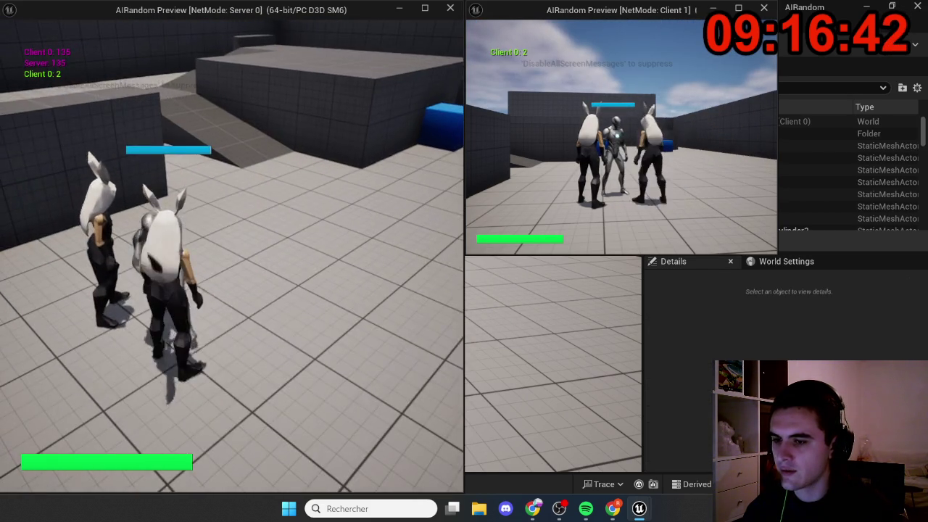
key("super")
left_click(709, 161)
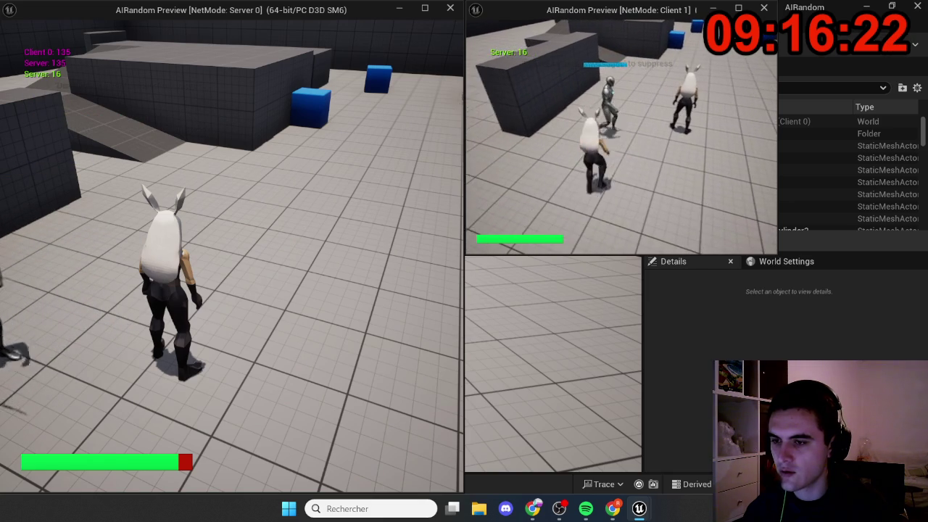
key("super")
key("super")
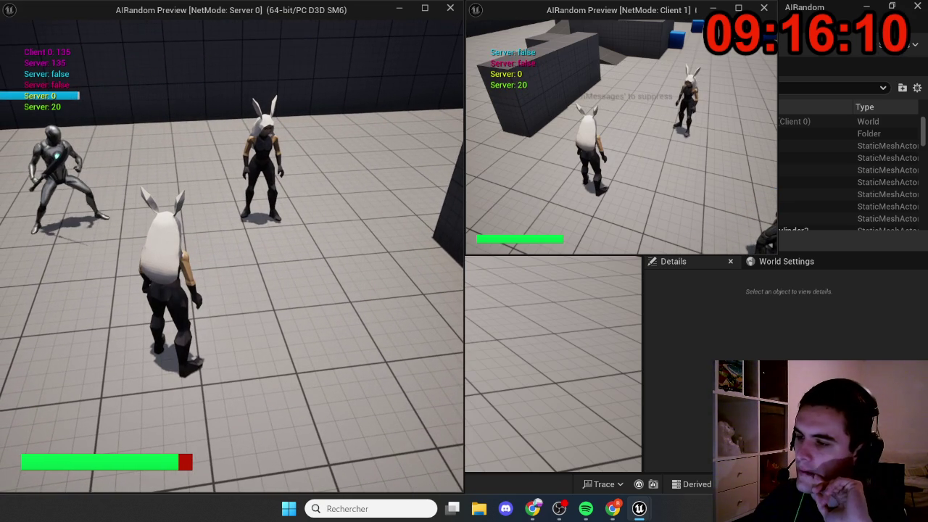
key("Escape")
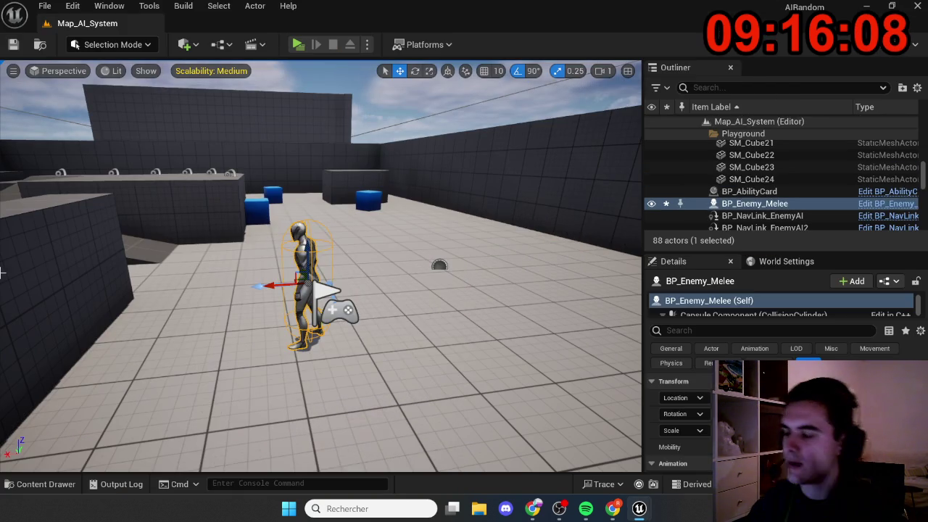
Open BP_Enemy_Melee from the Content Drawer's Melee folder, then close it
left_click(367, 44)
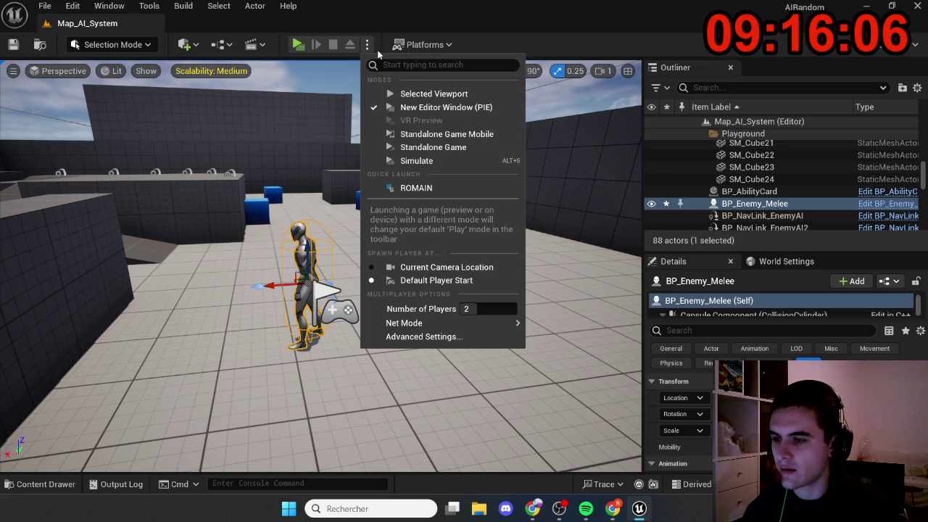
mouse_move(513, 332)
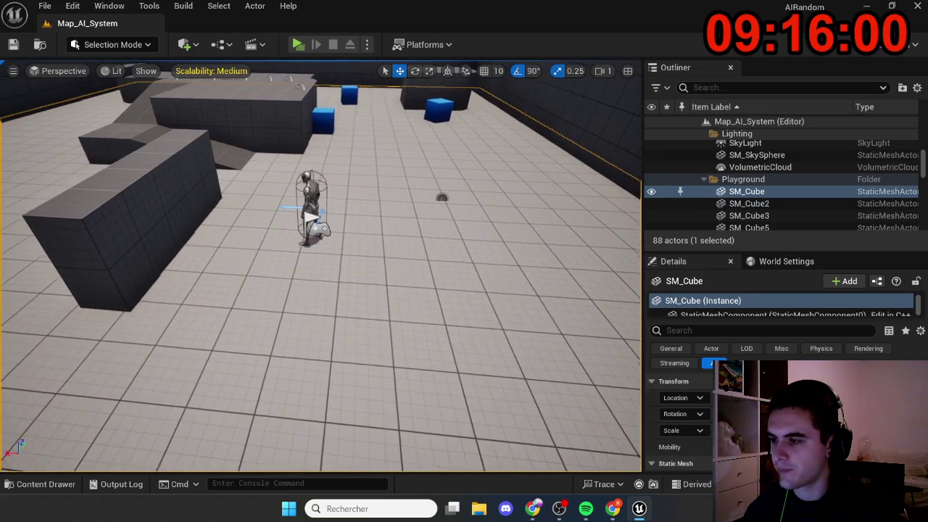
key("ctrl+space")
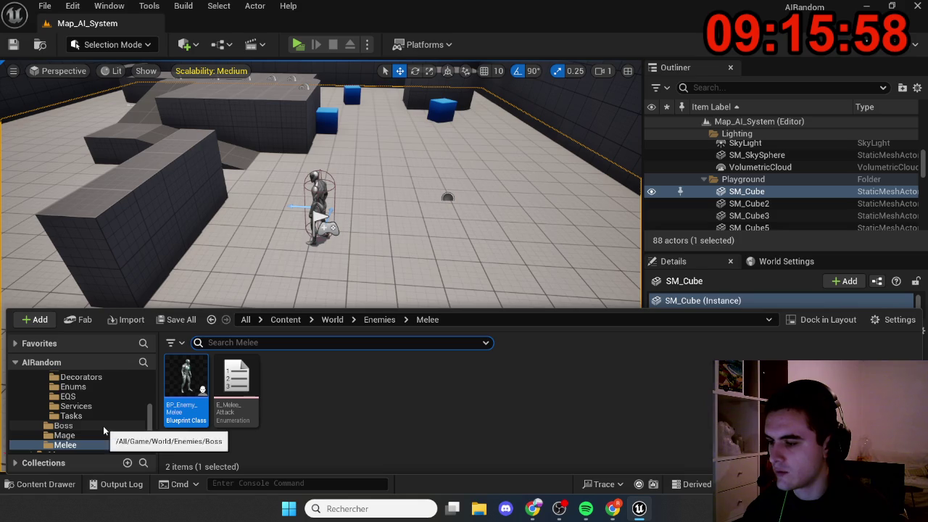
scroll(103, 426, "up", 3)
scroll(103, 428, "down", 3)
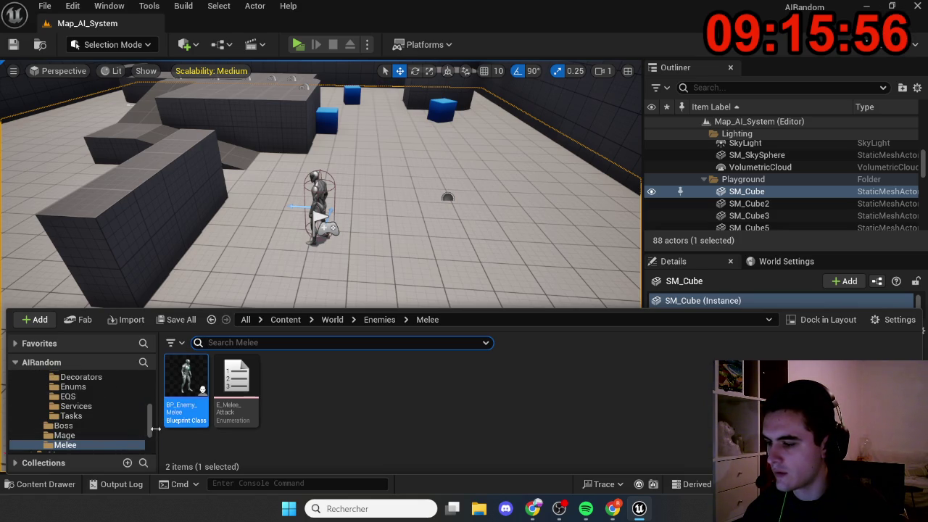
scroll(102, 434, "down", 1)
double_click(196, 416)
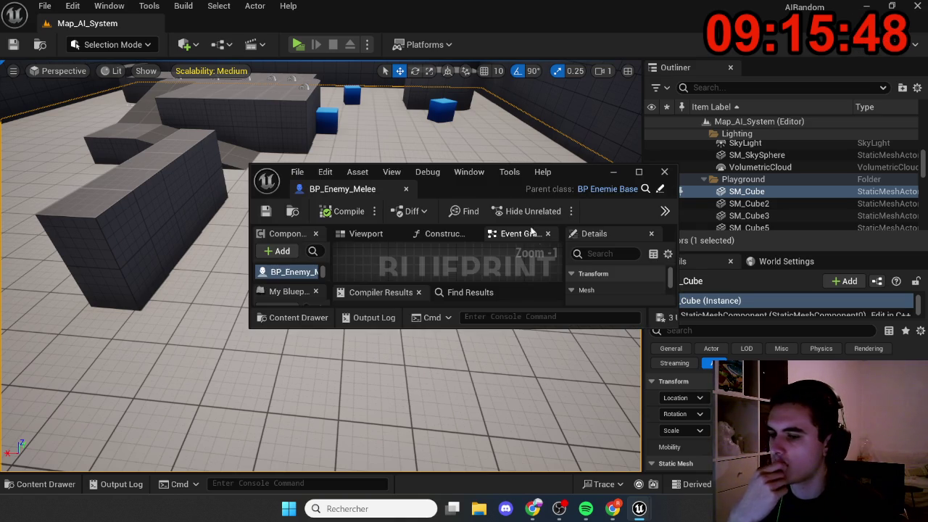
left_click(664, 171)
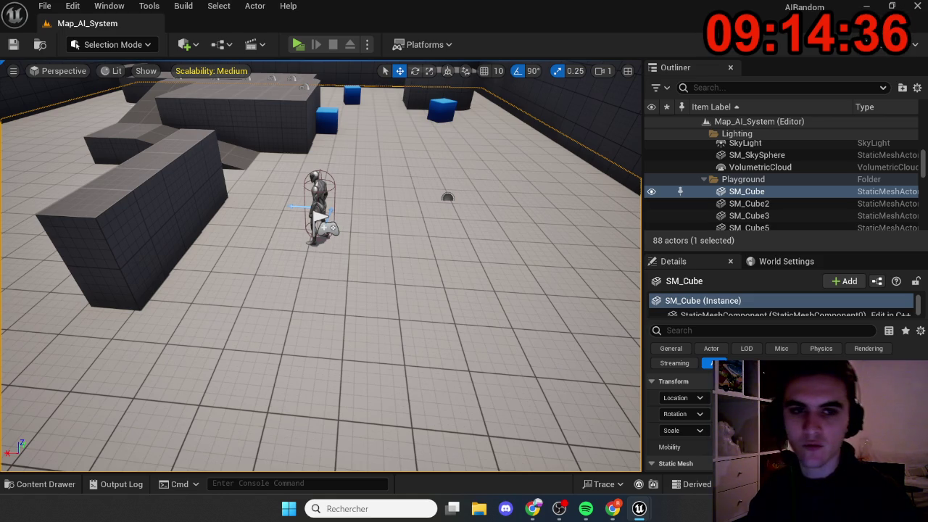
Lower the viewport camera to see the arena walls and open File Explorer
left_click_drag(319, 290, 319, 240)
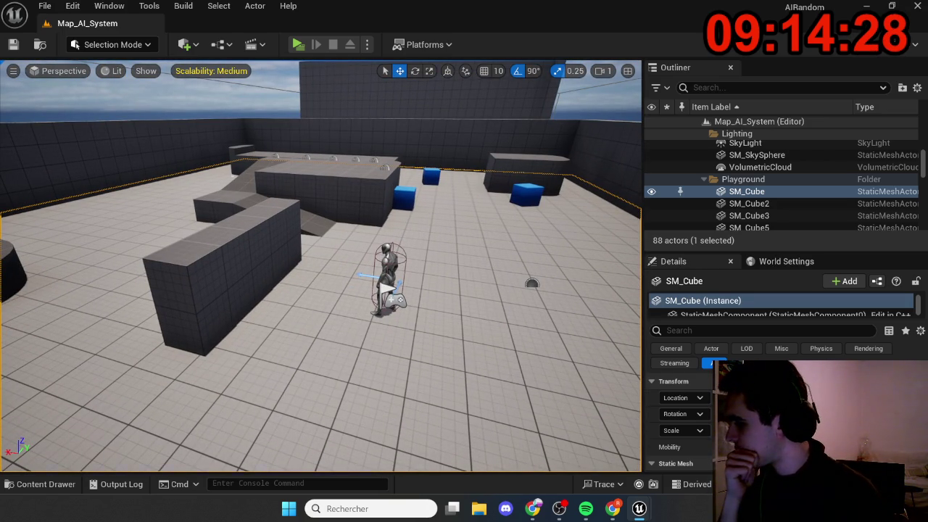
left_click(479, 508)
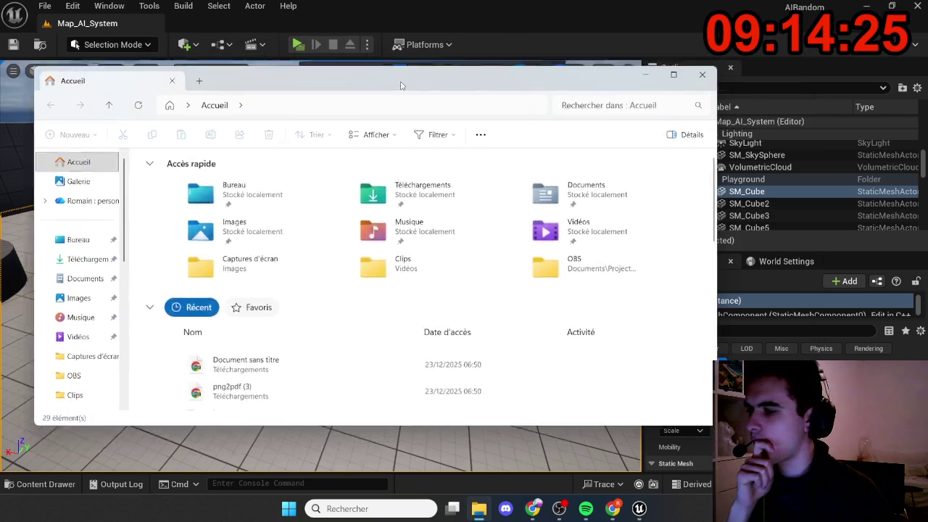
left_click(478, 508)
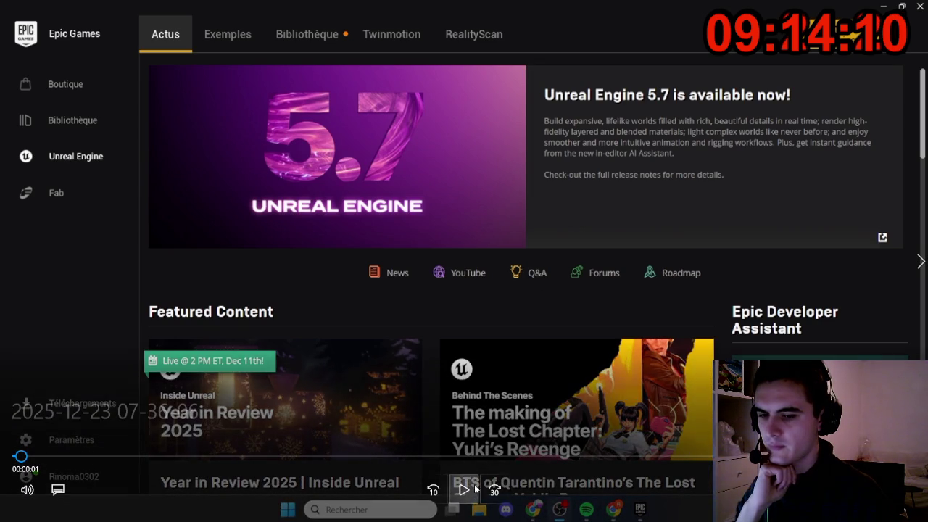
Close the fullscreen clip playback to get back to the Map_AI_System level
left_click(919, 6)
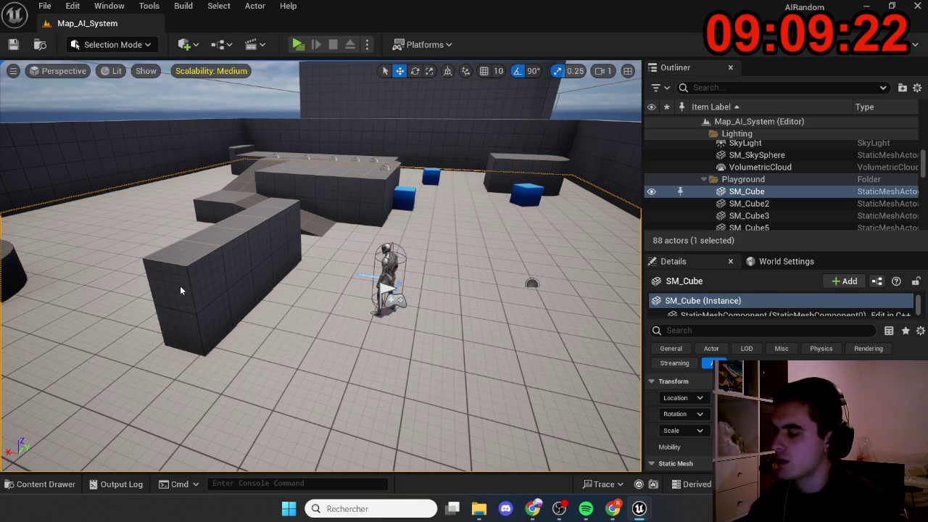
Play-test in a new window, walking toward the melee enemy until it attacks, then stop and open the Content Drawer
key("alt+p")
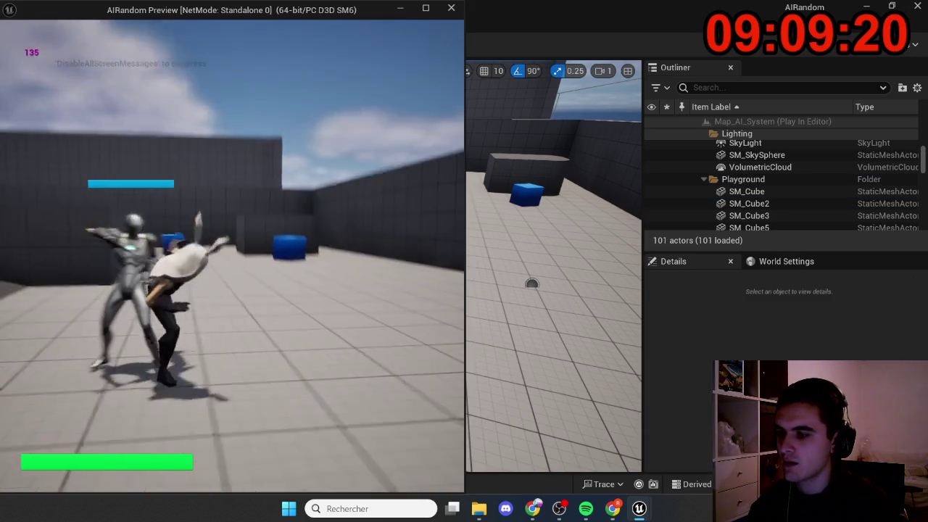
key("w")
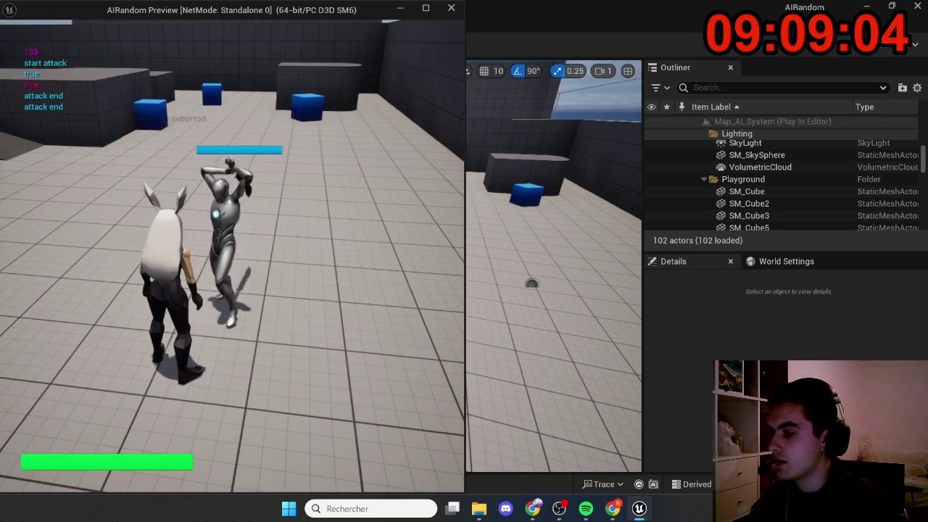
key("Escape")
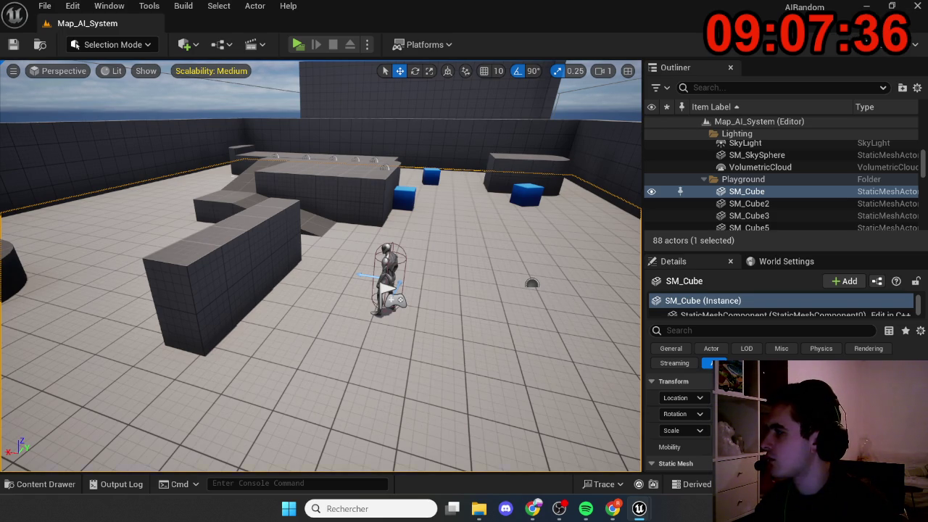
key("ctrl+space")
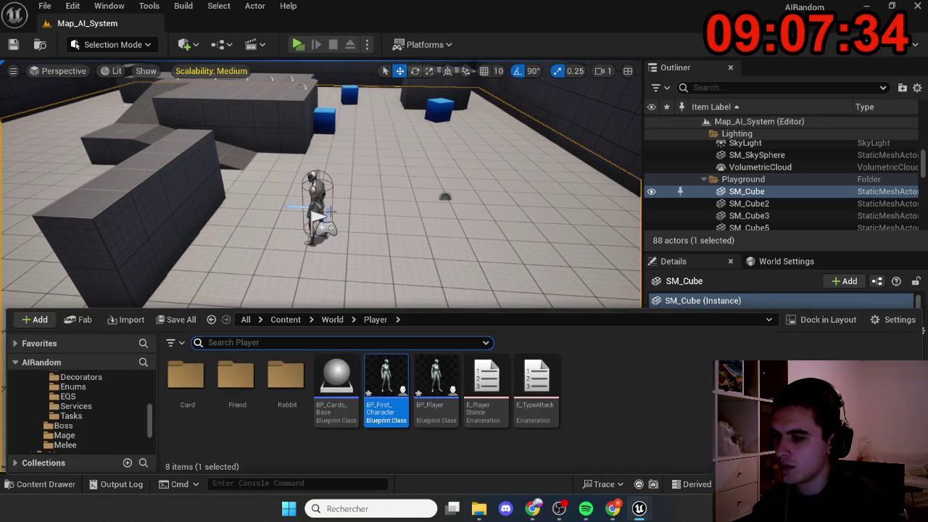
Duplicate BP_Enemy_Melee twice along X, move PlayerStart to the lower middle floor, and play-test
left_click(315, 202)
left_click_drag(280, 203, 517, 211, "alt")
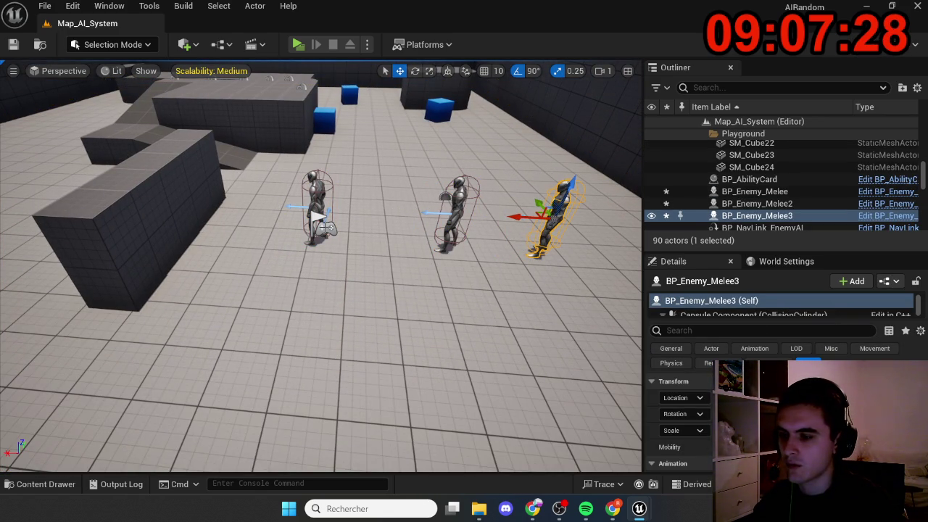
left_click(325, 226)
mouse_move(338, 220)
left_mouse_down()
mouse_move(435, 356)
mouse_move(434, 397)
mouse_move(362, 341)
left_mouse_up()
left_click(298, 45)
key("w")
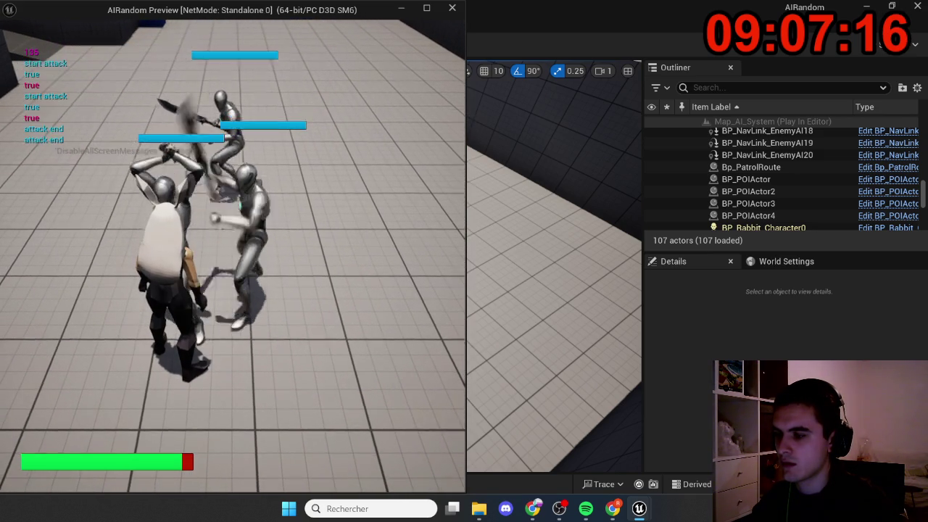
Run the rabbit character from the three attackers toward the large cylinder, then stop the session
key("w")
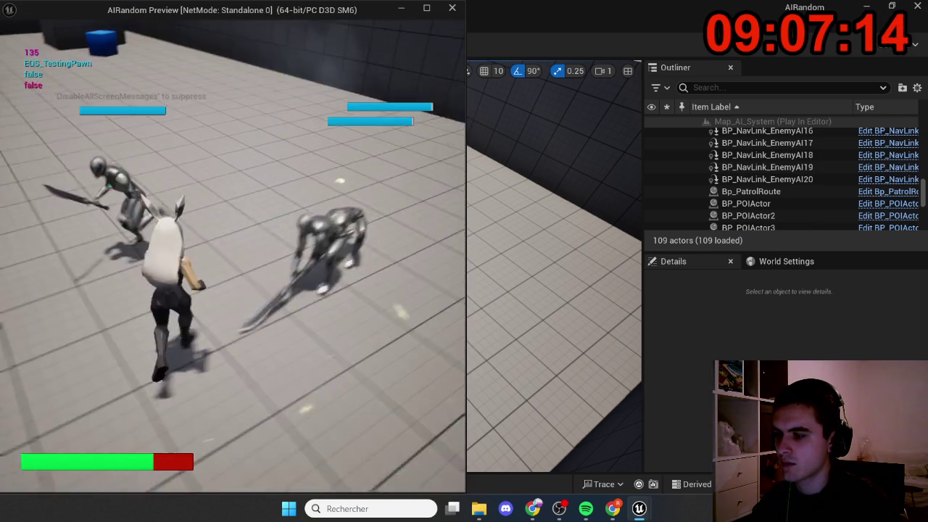
key("w")
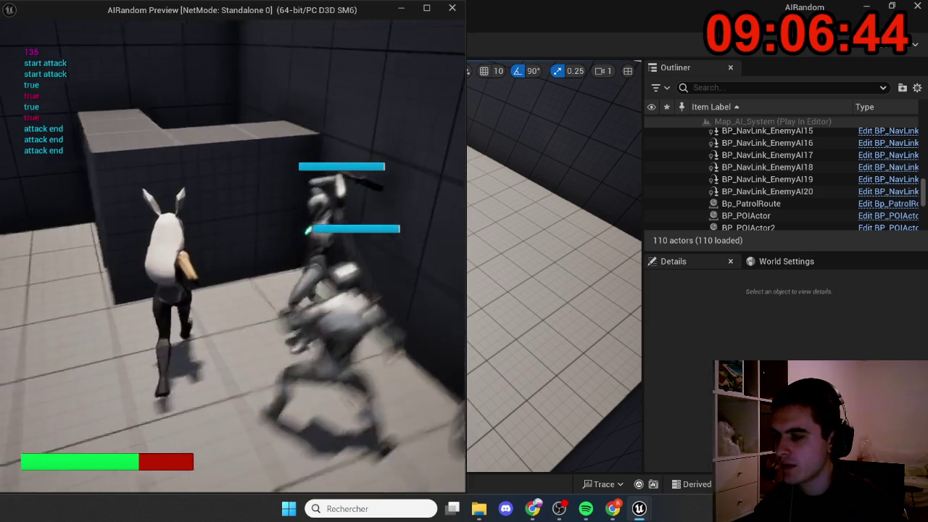
key("Escape")
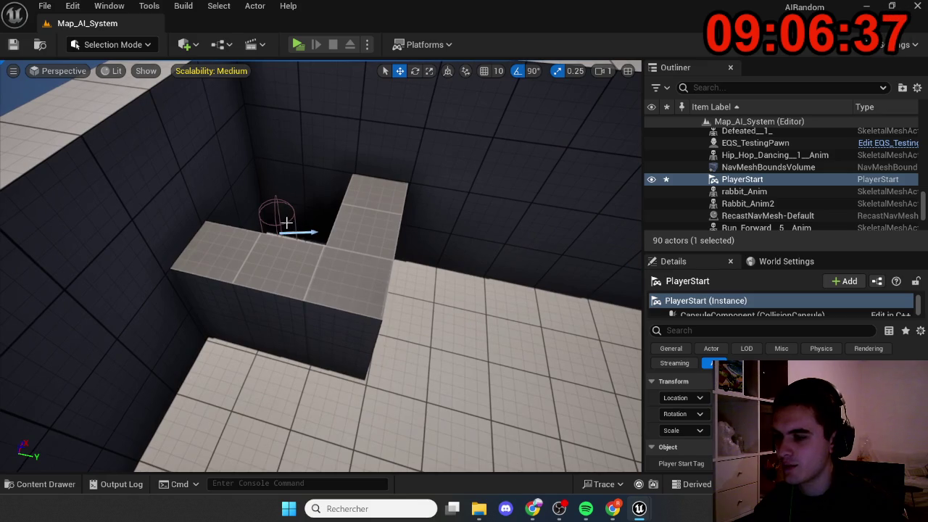
Delete SM_Cube6 and EQS_TestingPawn, then start a new play session and take control of the player
left_click(285, 221)
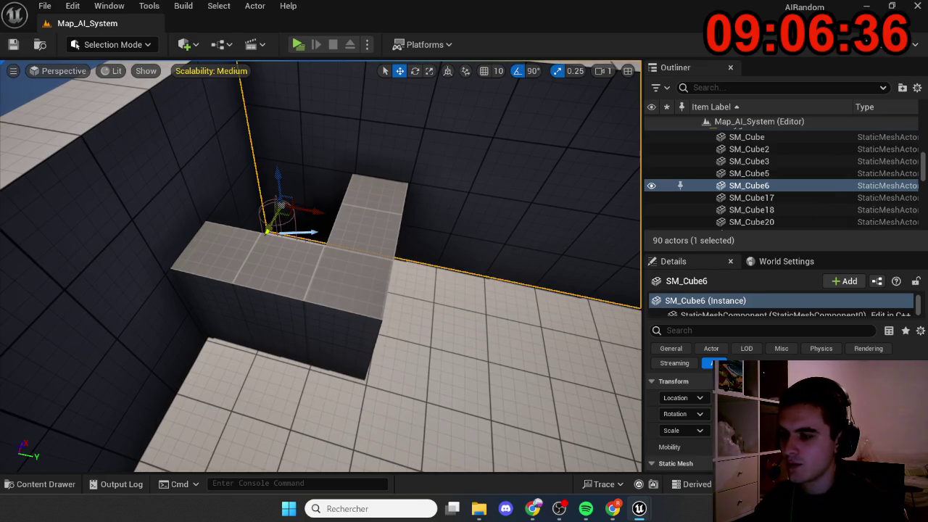
left_click(288, 234)
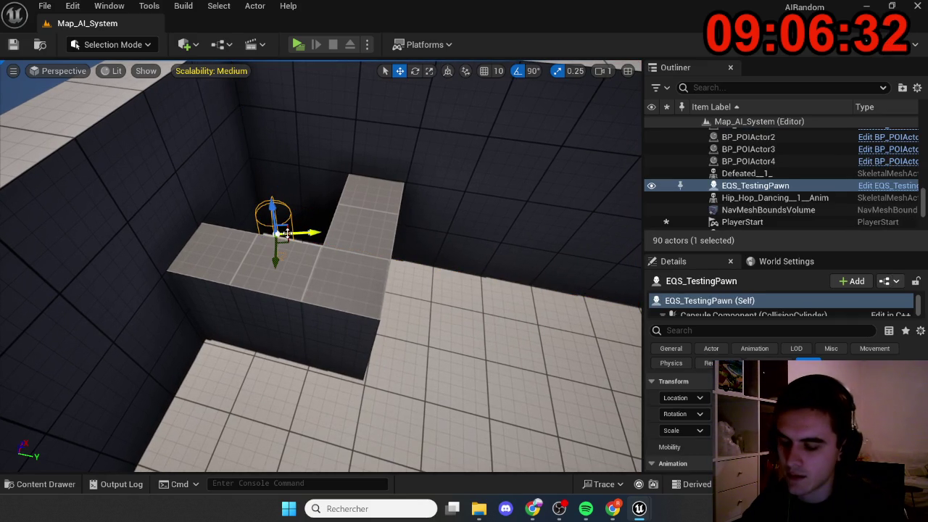
key("ctrl+z")
key("ctrl+z")
key("ctrl+z")
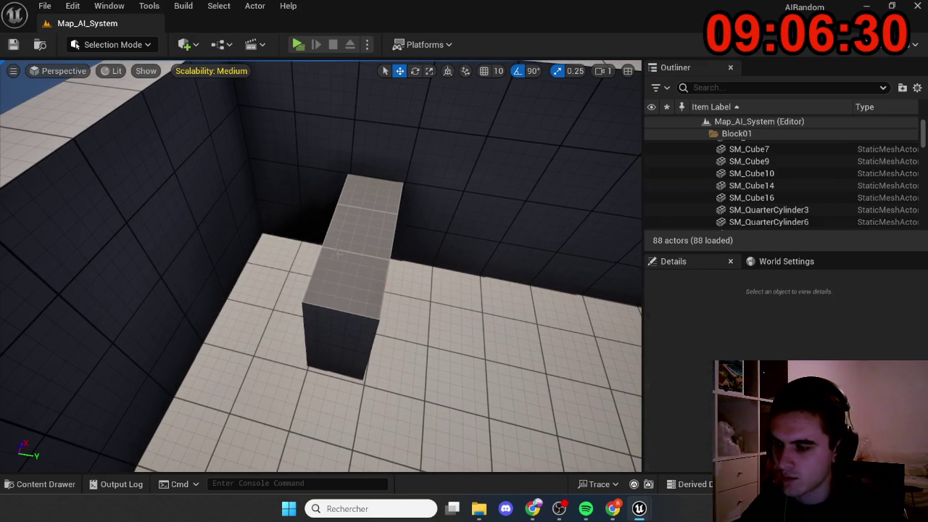
left_click(294, 45)
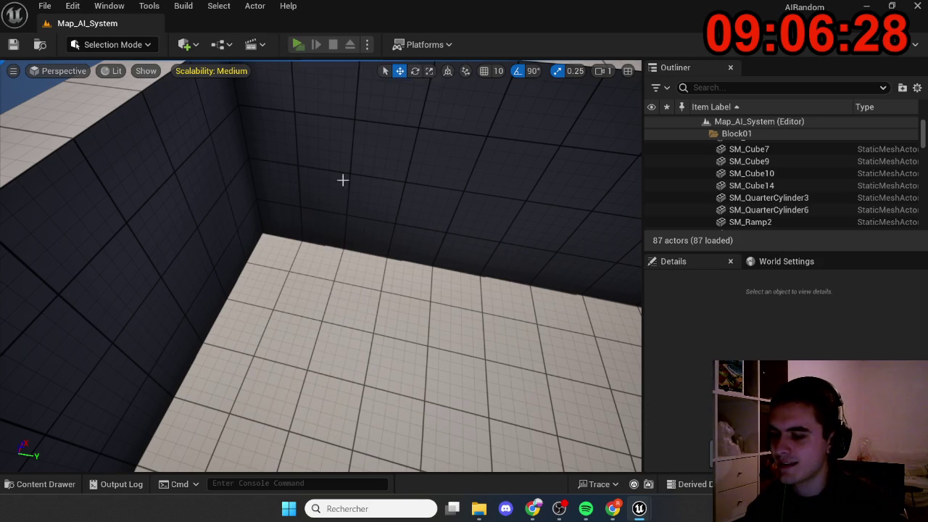
left_click(331, 299)
Run the player into the melee enemies with the cube blocks gone, then stop playing
key("w")
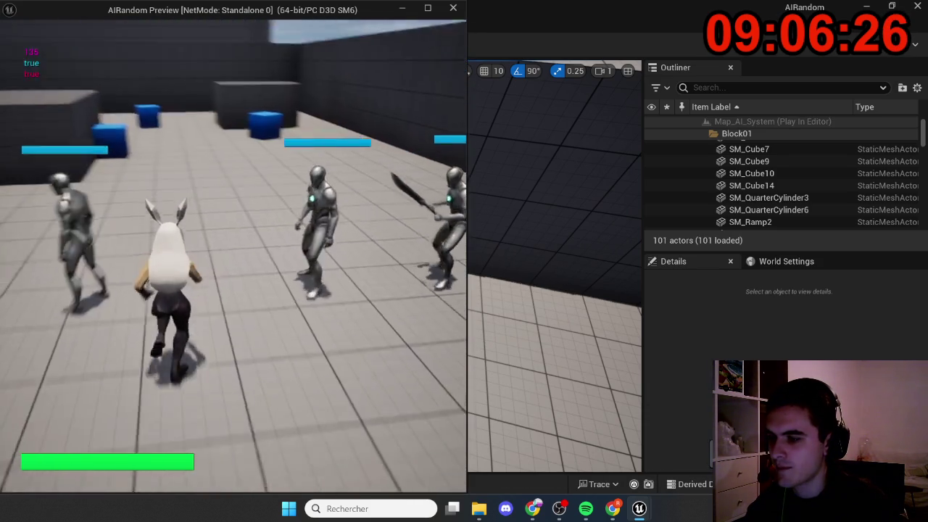
key("w")
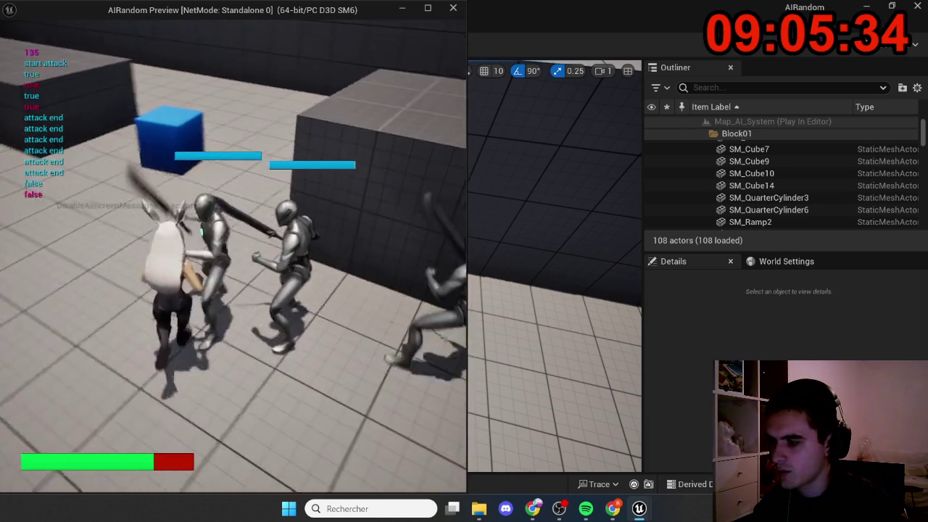
key("Escape")
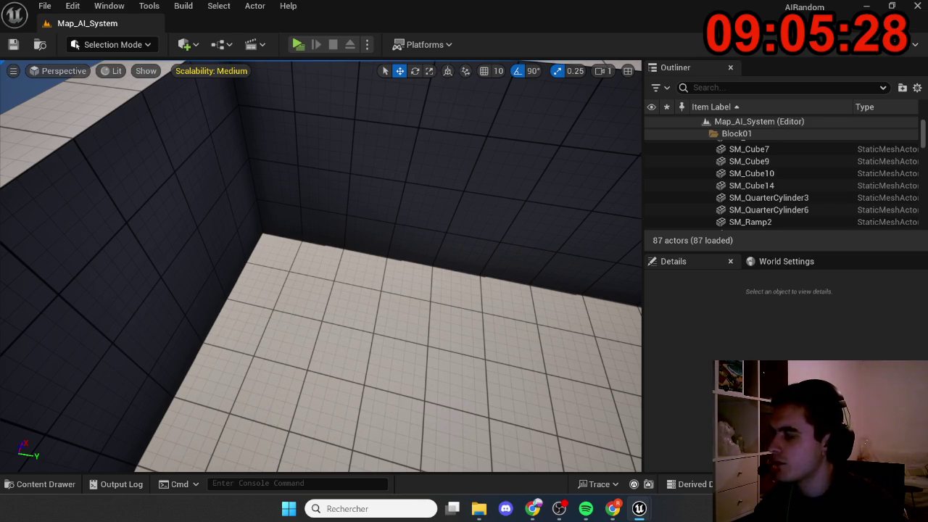
Fly the viewport camera from the wall corner to an overview of the three enemies and player start
mouse_move(336, 279)
left_mouse_down()
mouse_move(290, 253)
mouse_move(319, 254)
mouse_move(326, 232)
left_mouse_up()
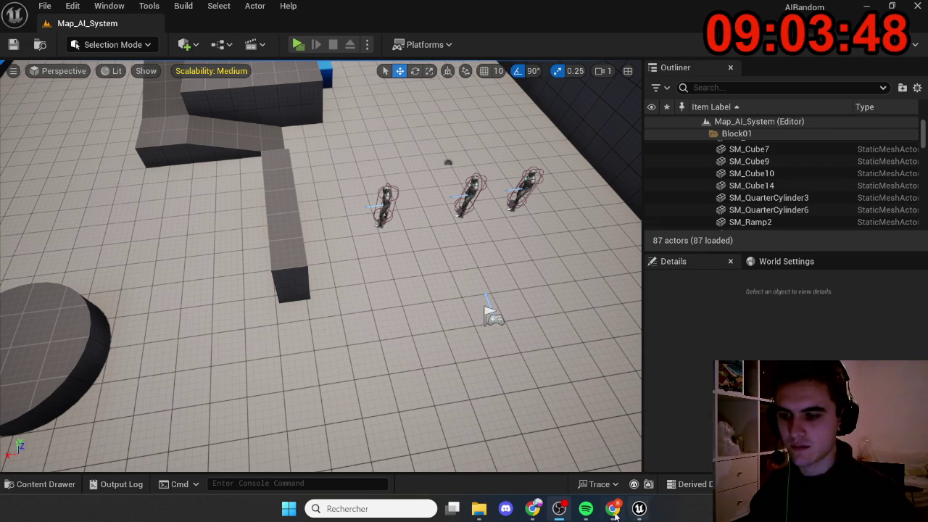
Save BP_First_Character from the World/Player folder, then angle the view across the arena
mouse_move(598, 514)
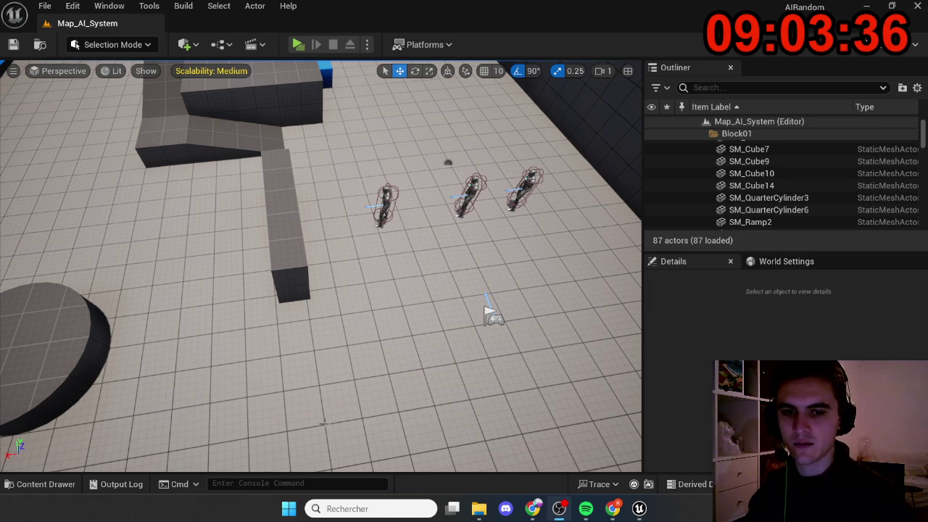
mouse_move(447, 286)
left_mouse_down()
mouse_move(443, 217)
mouse_move(437, 297)
left_mouse_up()
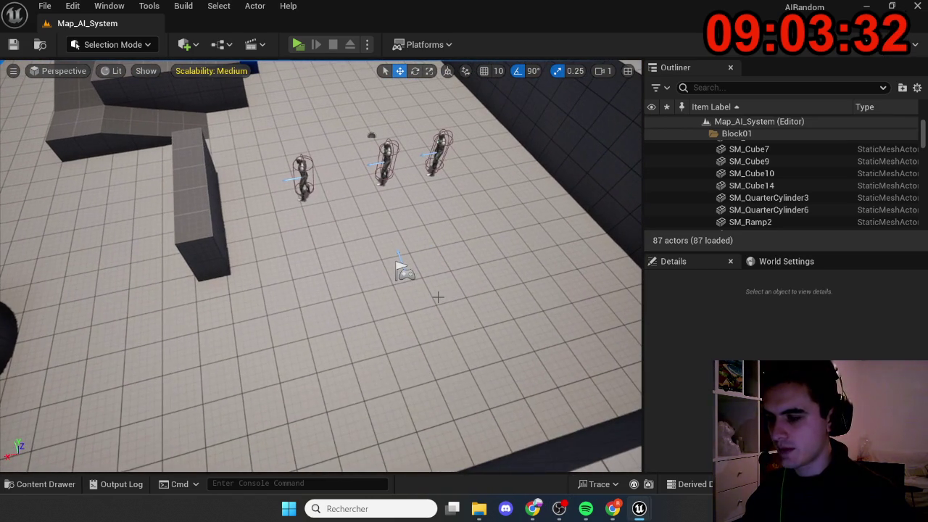
key("ctrl+space")
left_click(401, 438)
left_click(385, 397)
key("ctrl+s")
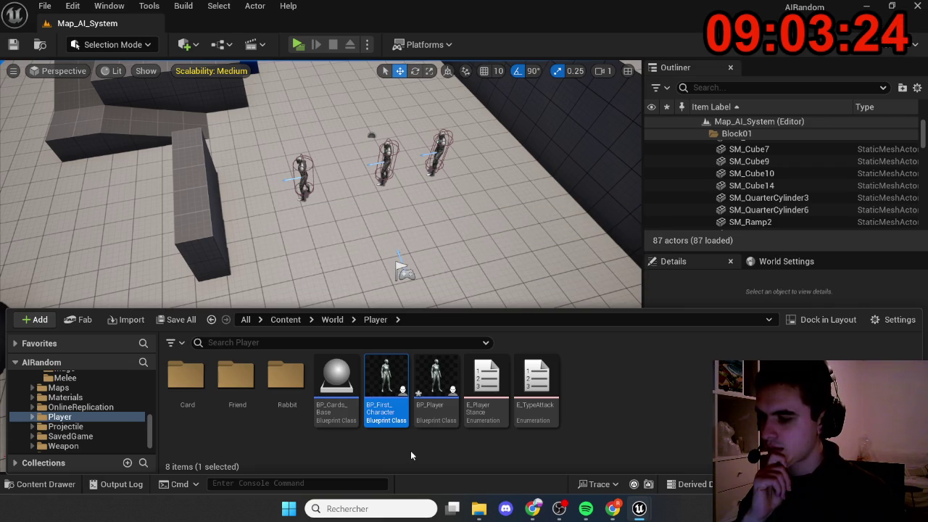
mouse_move(459, 230)
left_mouse_down()
mouse_move(427, 233)
mouse_move(398, 210)
left_mouse_up()
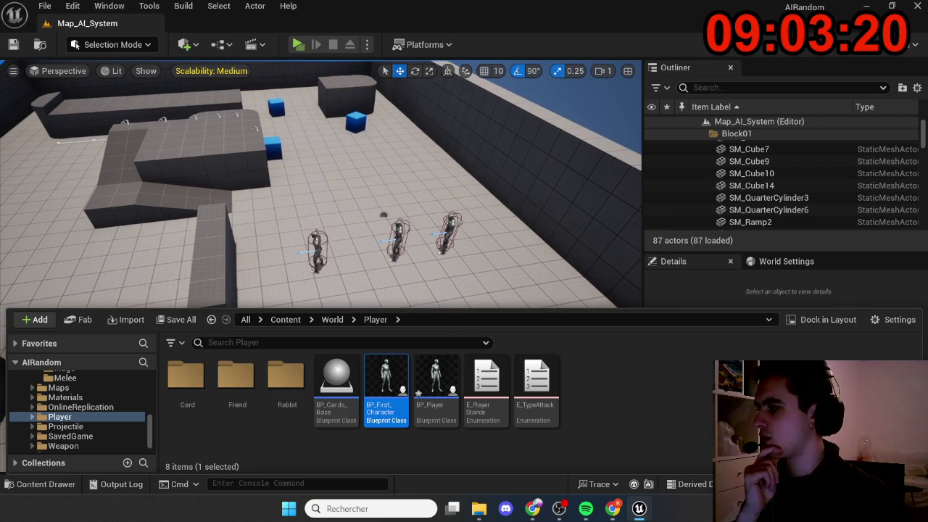
key("ctrl+space")
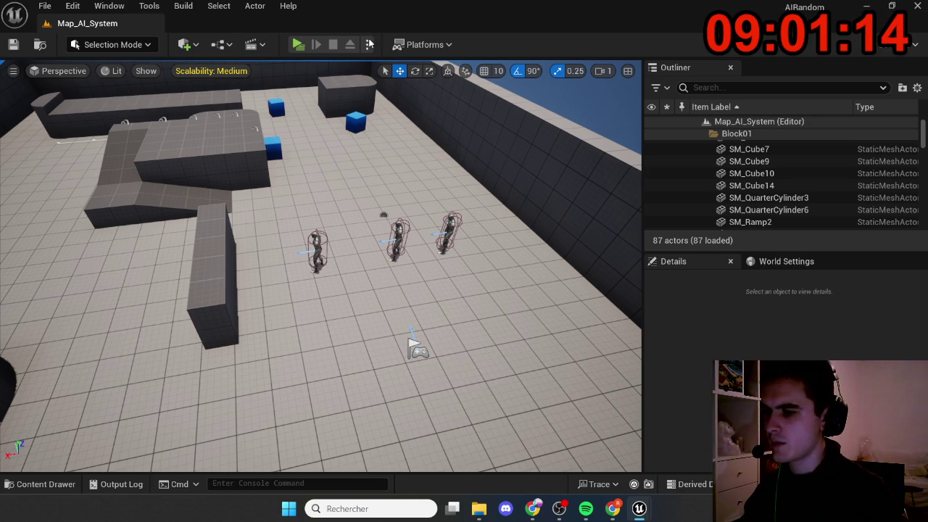
Set the play settings to 2 players and change the net mode
left_click(368, 45)
left_click_drag(479, 309, 493, 309)
mouse_move(497, 323)
left_click(539, 326)
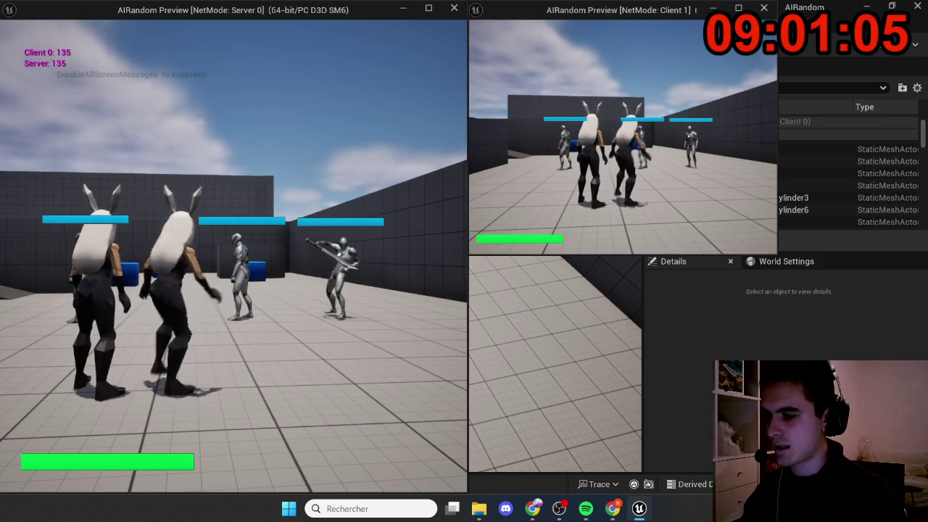
In the Server window, run the server player into the melee enemies
left_click(312, 177)
key("w")
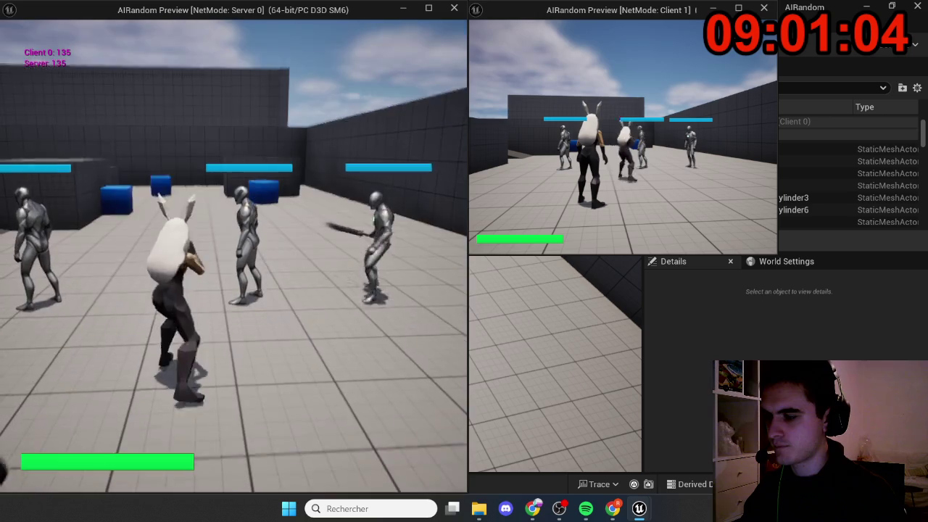
key("w")
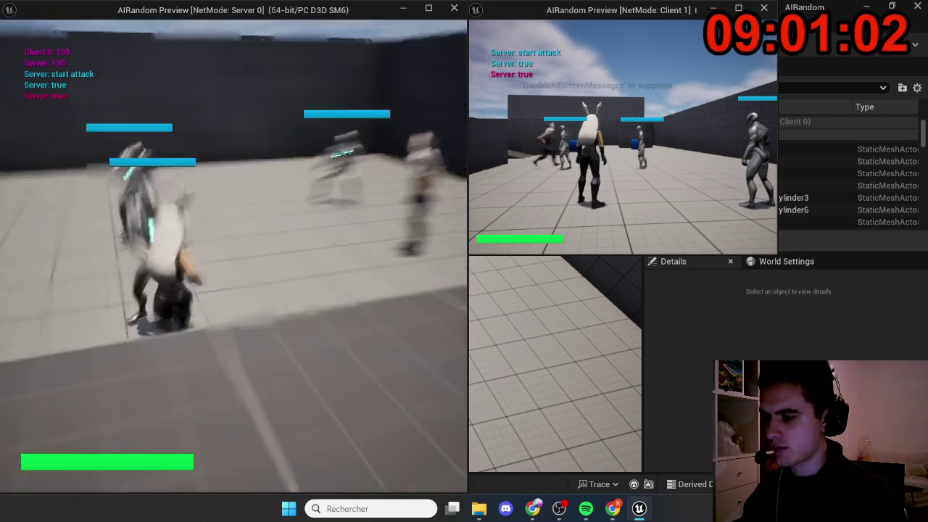
key("w")
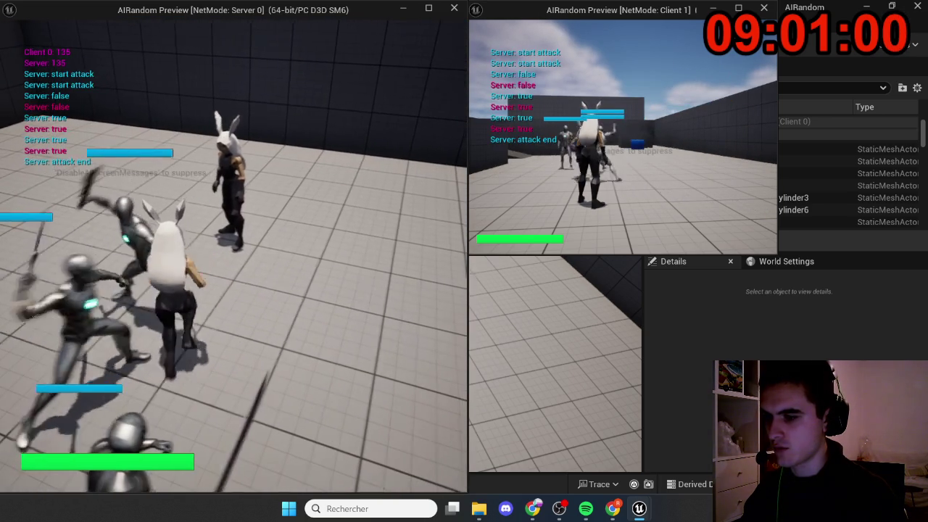
key("super")
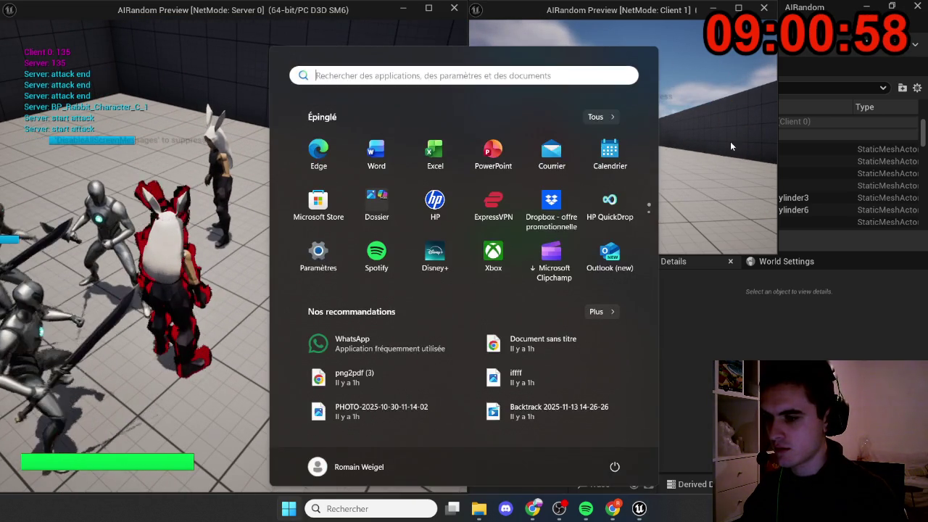
In the Client window, move the client player around the fight, then stop the session
left_click(730, 141)
key("w")
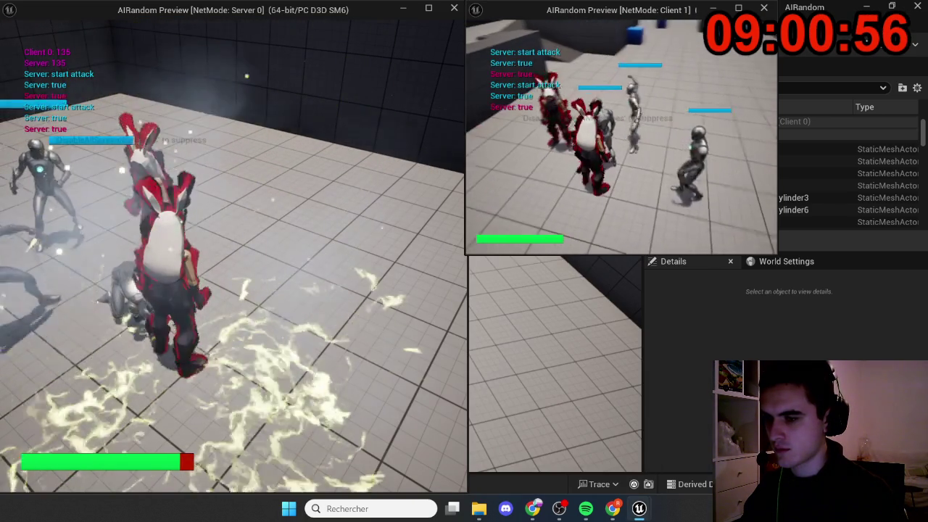
key("w")
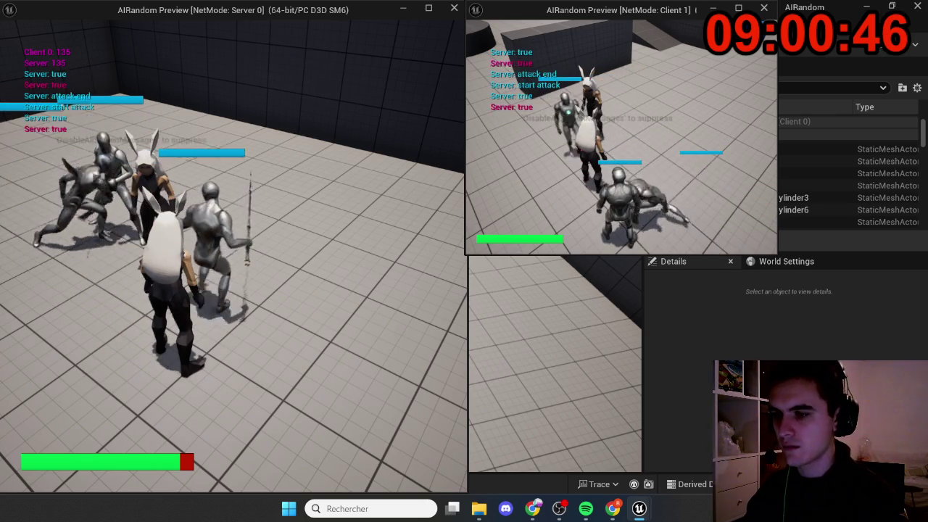
key("Escape")
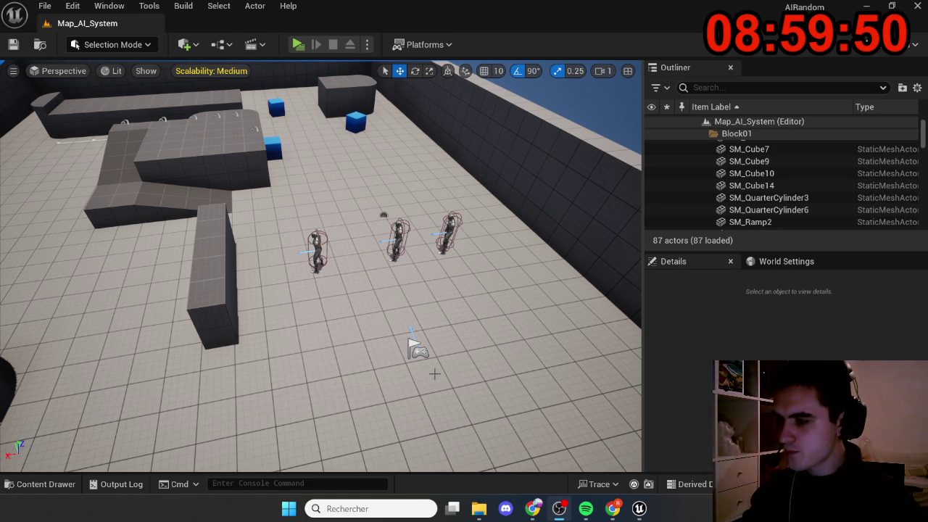
Delete the BP_Enemy_Melee and BP_Enemy_Melee3 enemies from the level
scroll(402, 288, "up", 10)
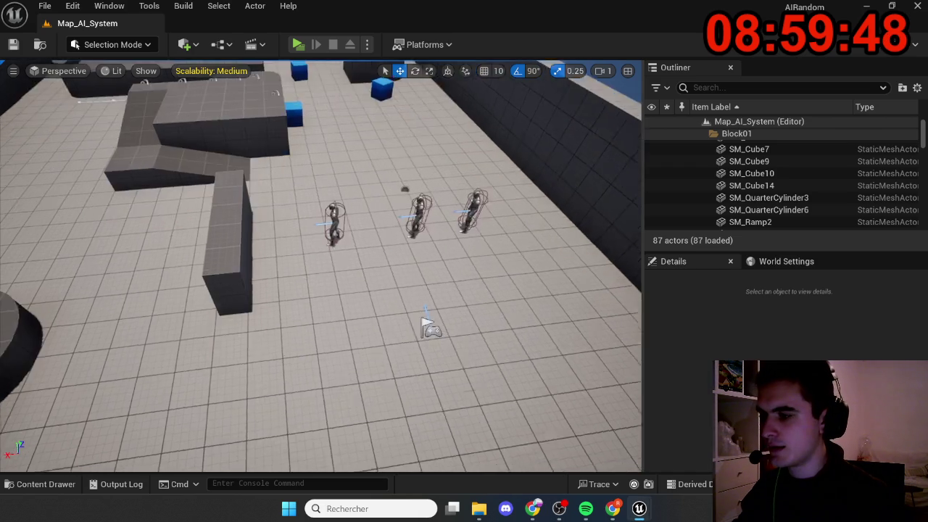
scroll(321, 266, "down", 10)
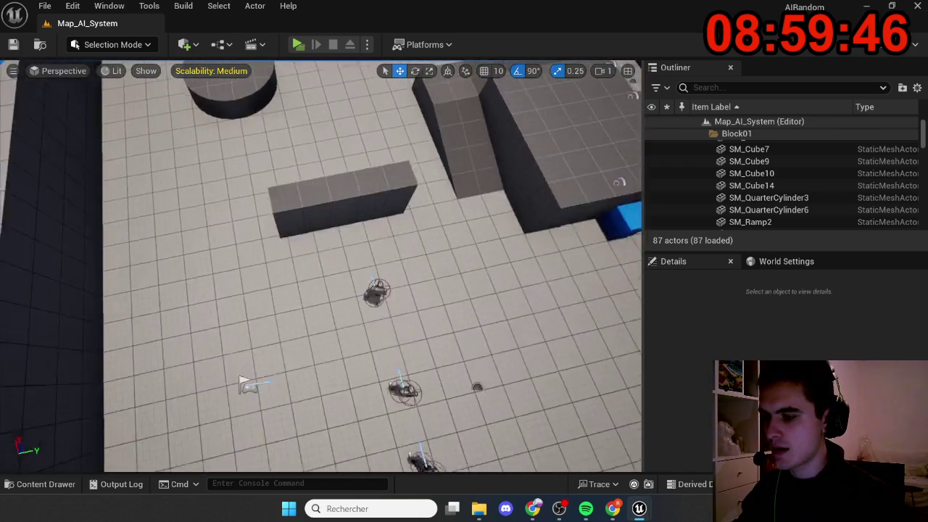
left_click_drag(395, 296, 385, 232)
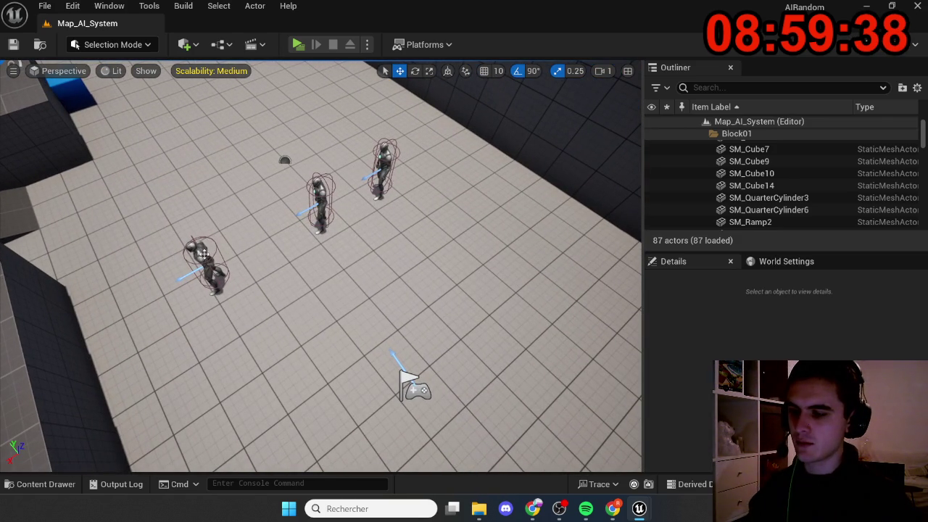
left_click(204, 254)
key("Delete")
left_click(385, 165)
key("Delete")
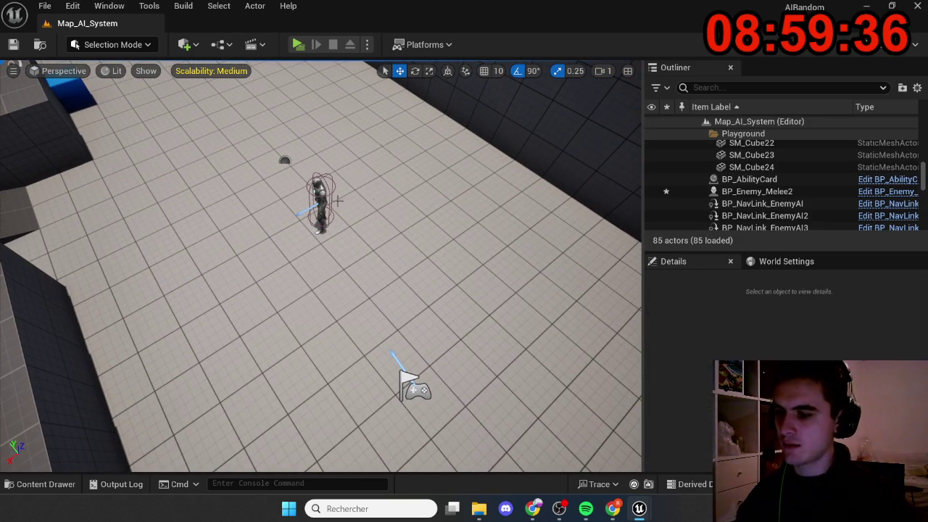
Rotate BP_Enemy_Melee2 to face a new direction and launch a server/client play session
left_click(319, 217)
key("e")
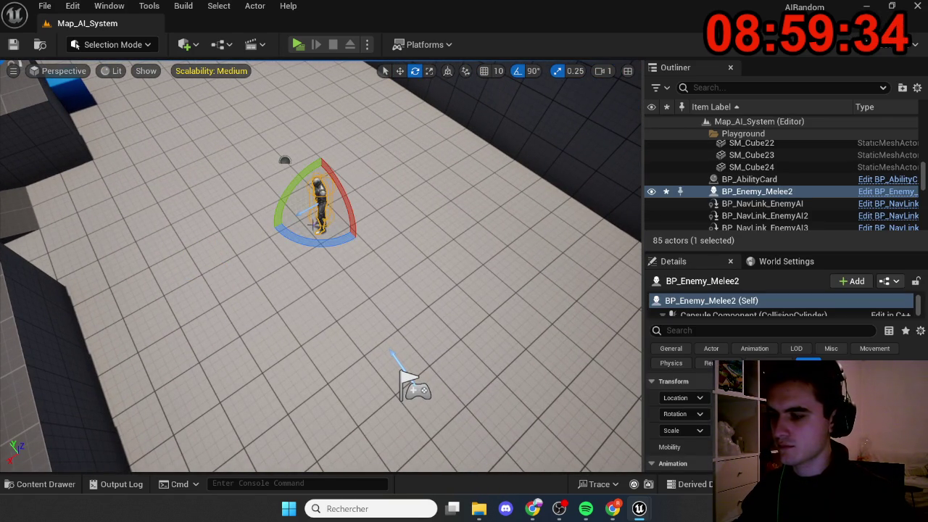
mouse_move(307, 235)
left_mouse_down()
mouse_move(363, 254)
mouse_move(358, 301)
mouse_move(329, 82)
left_mouse_up()
key("alt+p")
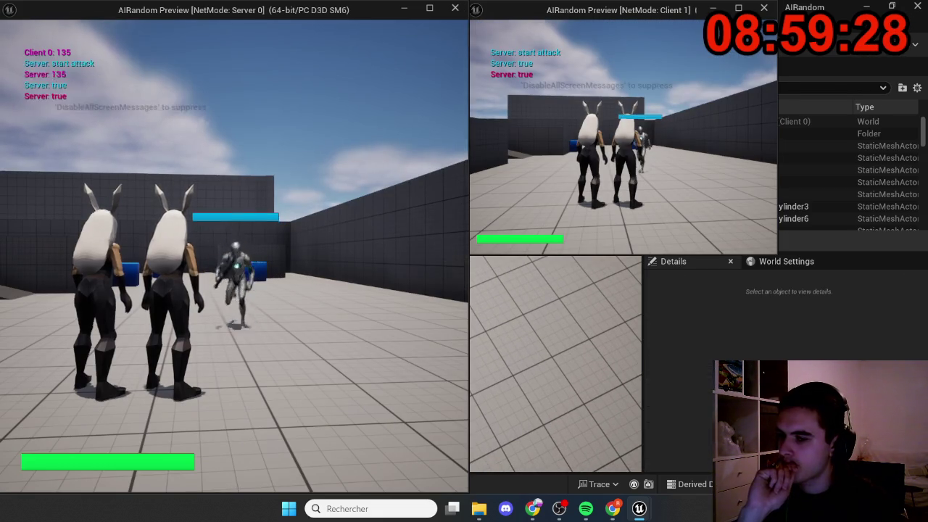
Take control of the server player to test BP_Enemy_Melee2, then stop the session
left_click(312, 281)
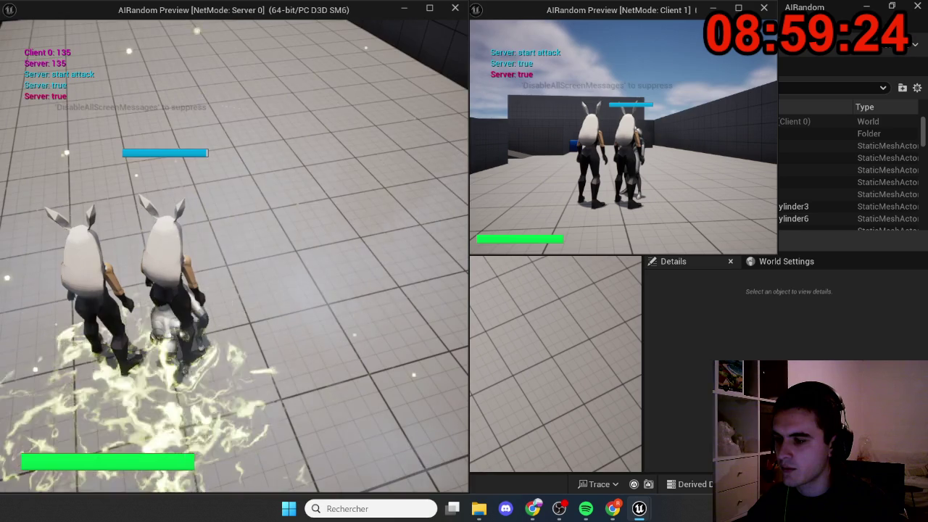
key("Escape")
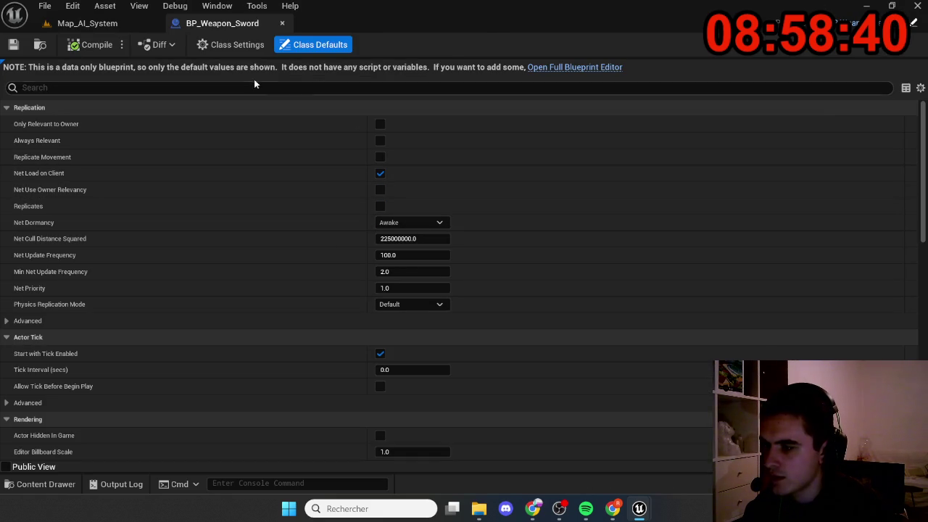
left_click(245, 84)
type("replic")
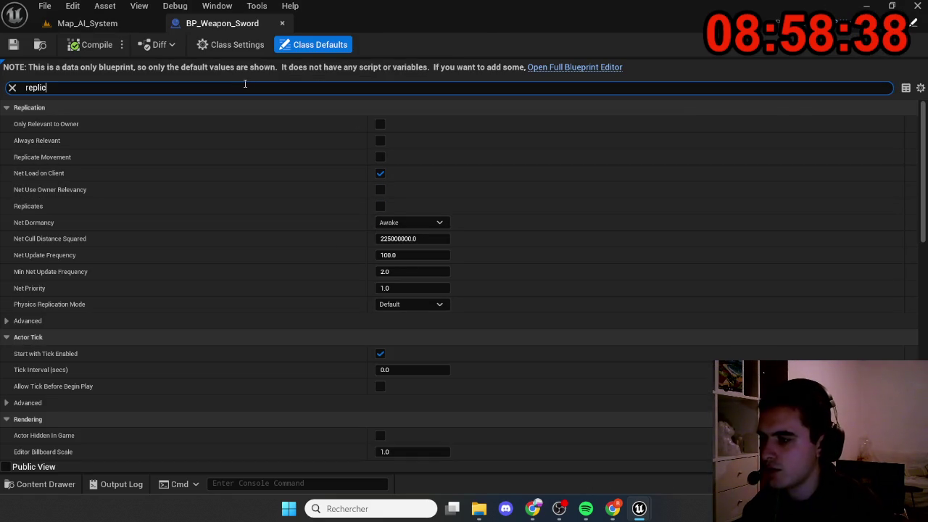
left_click(282, 23)
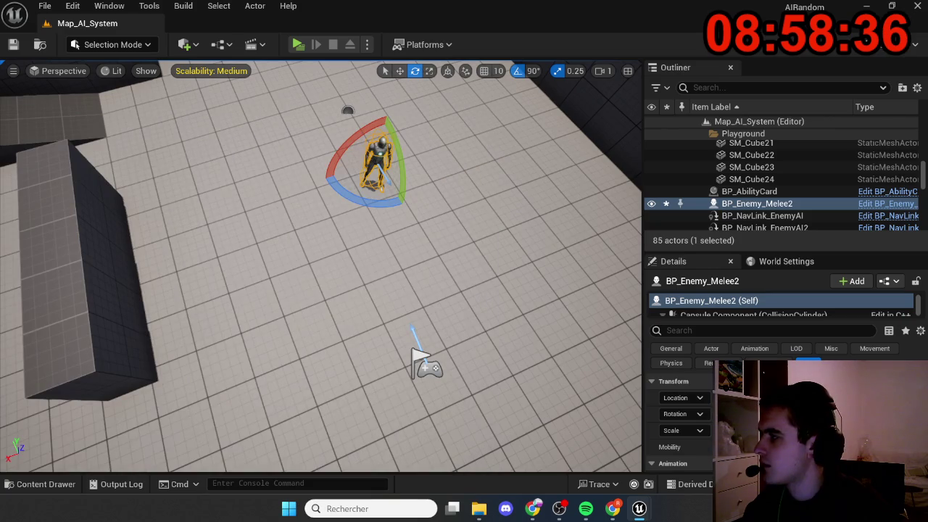
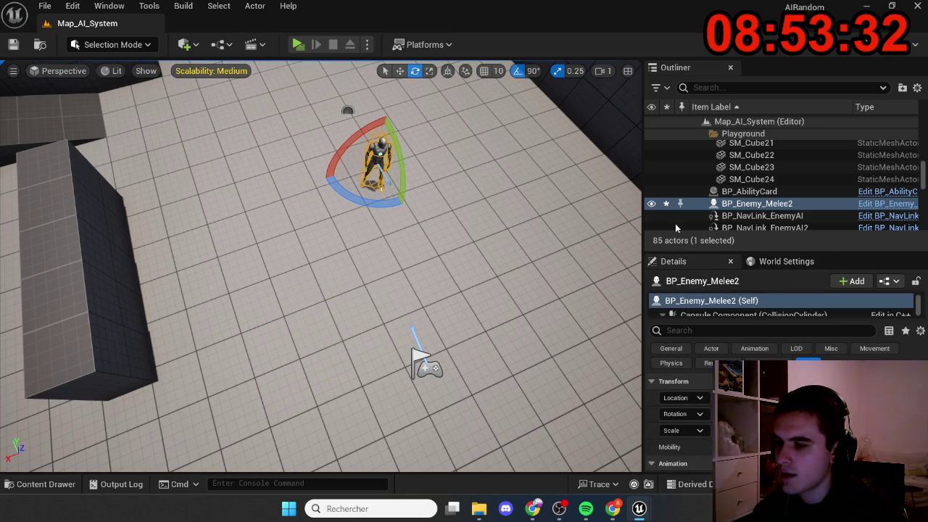
Launch Play-In-Editor with Server 0 and Client 1 windows to watch the melee enemy attack
left_click(299, 45)
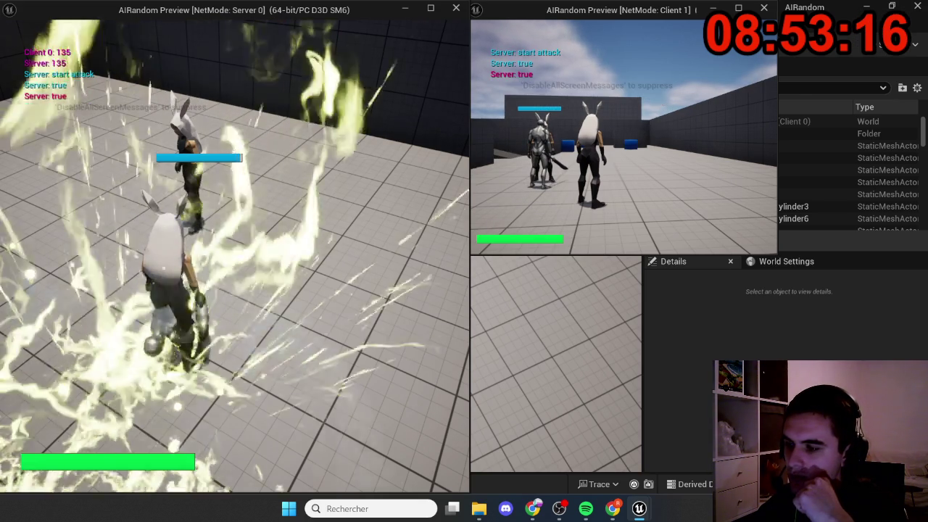
Stop the Play-In-Editor session and close the server and client preview windows
key("Escape")
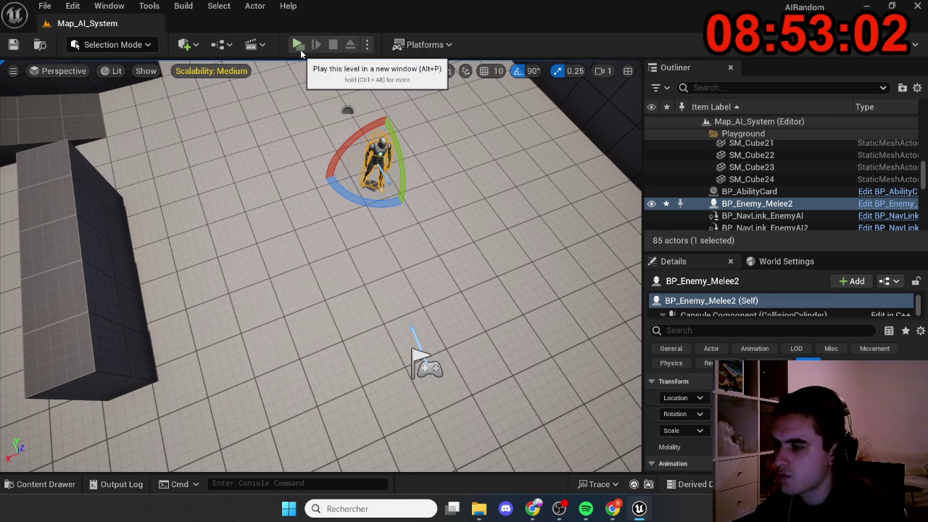
Rotate BP_Enemy_Melee2 to face another direction and relaunch the server/client play test
left_click_drag(400, 203, 403, 207)
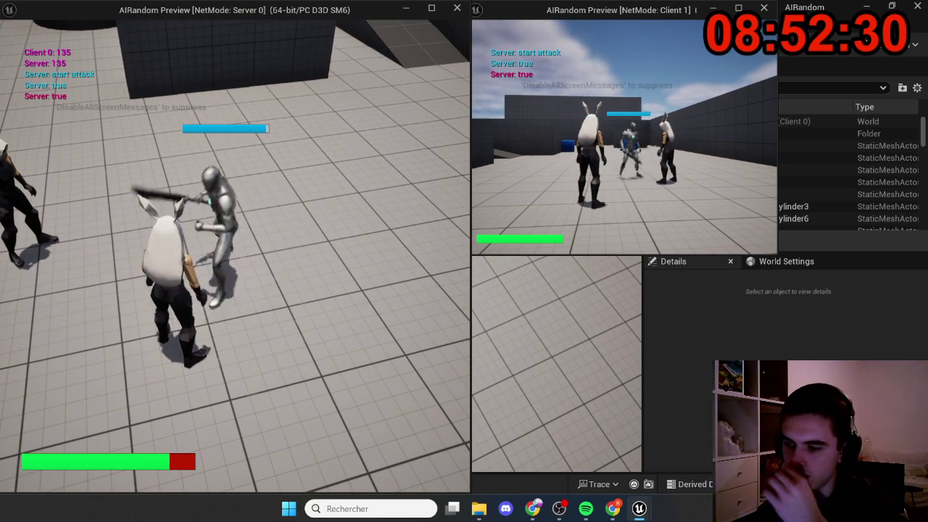
key("Escape")
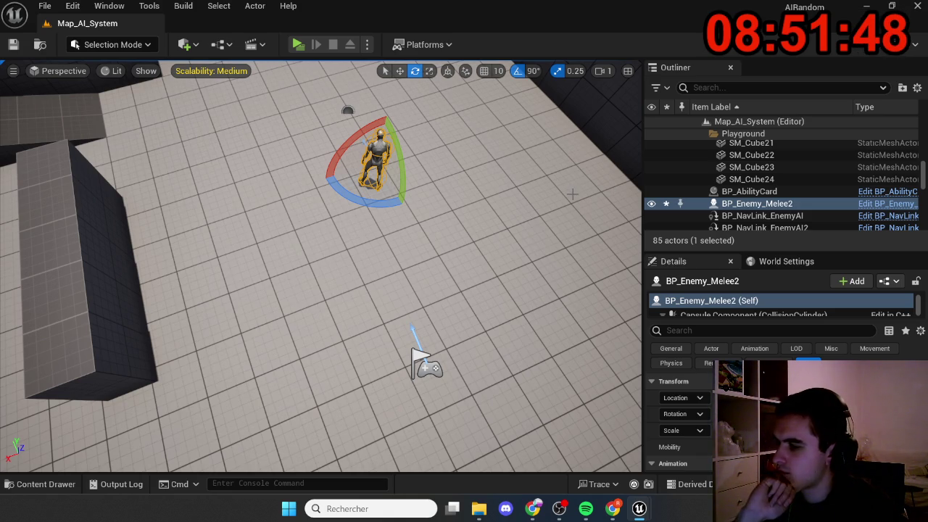
key("alt+p")
Run the player toward the melee enemy across two play sessions, ending each with Esc
key("w")
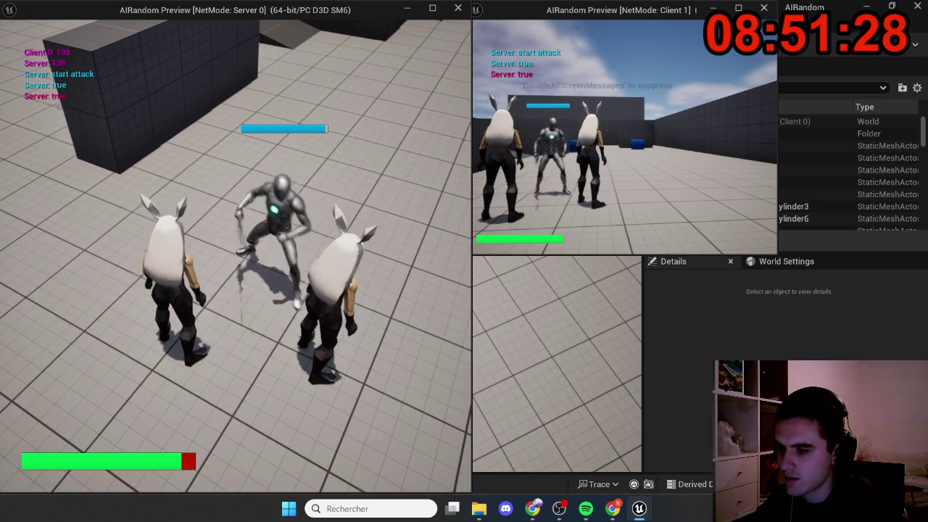
key("Escape")
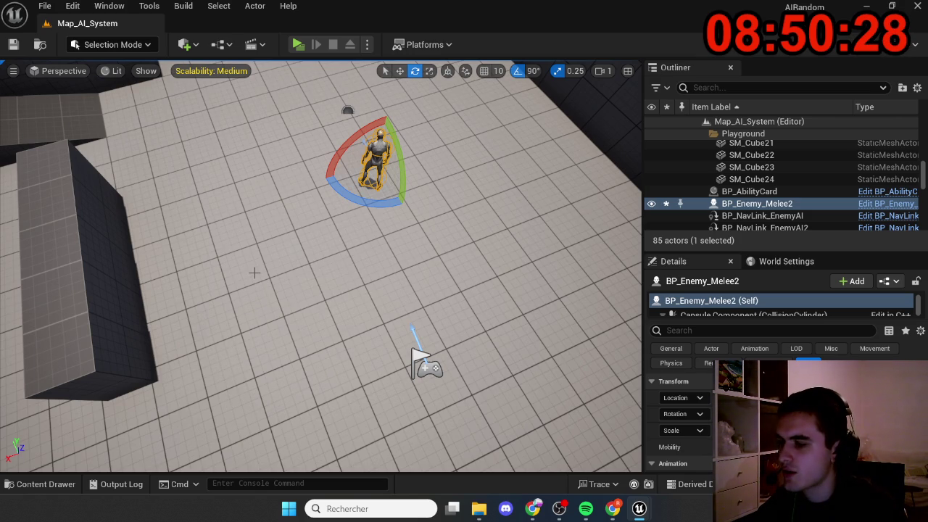
key("alt+p")
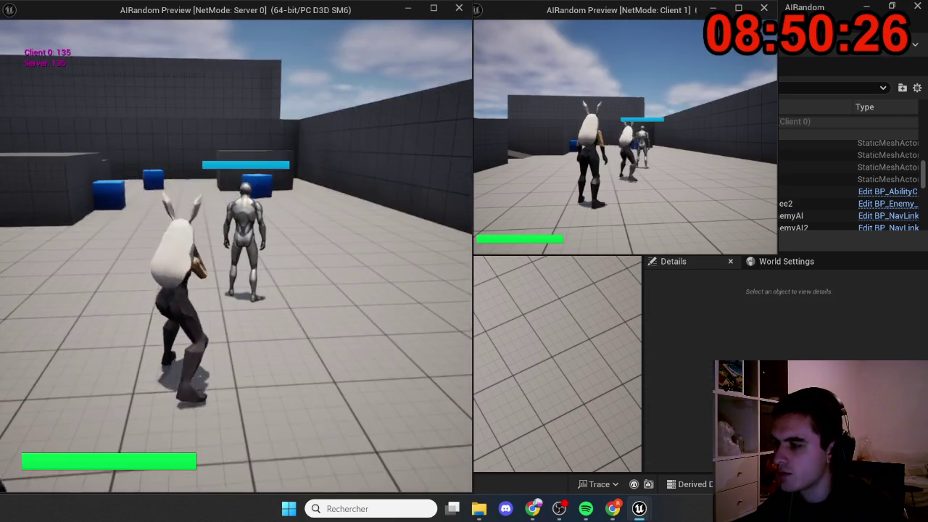
key("w")
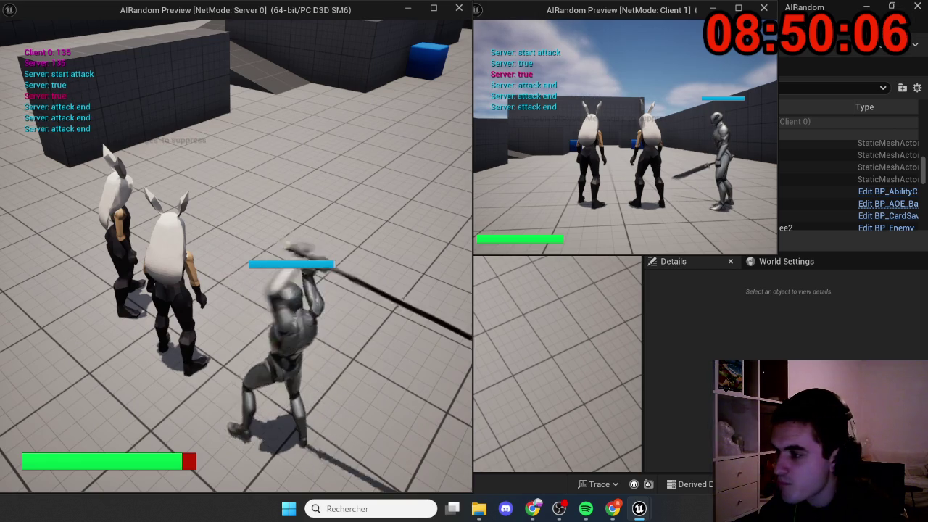
key("Escape")
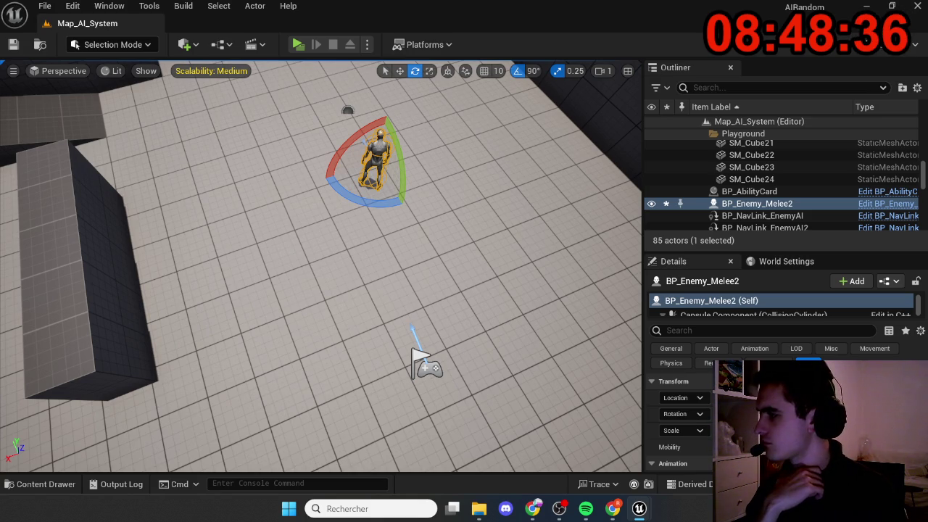
key("alt+p")
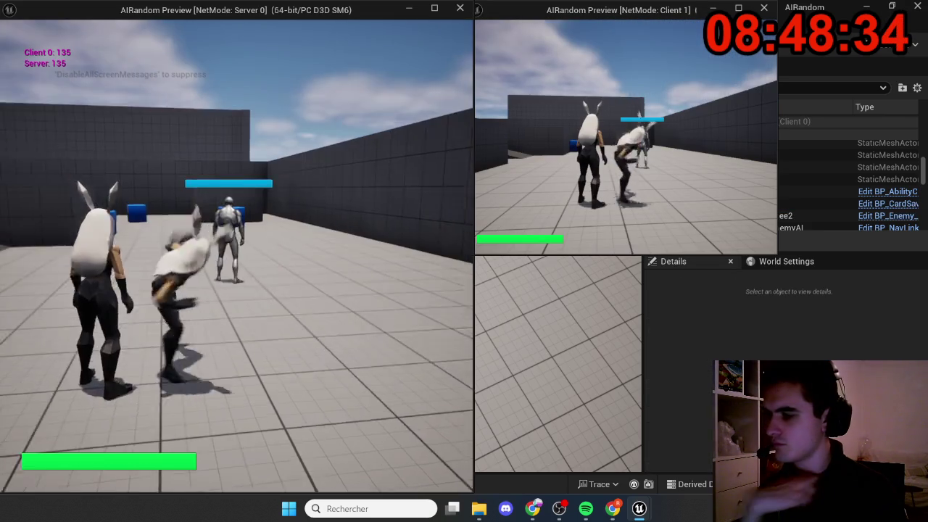
key("w")
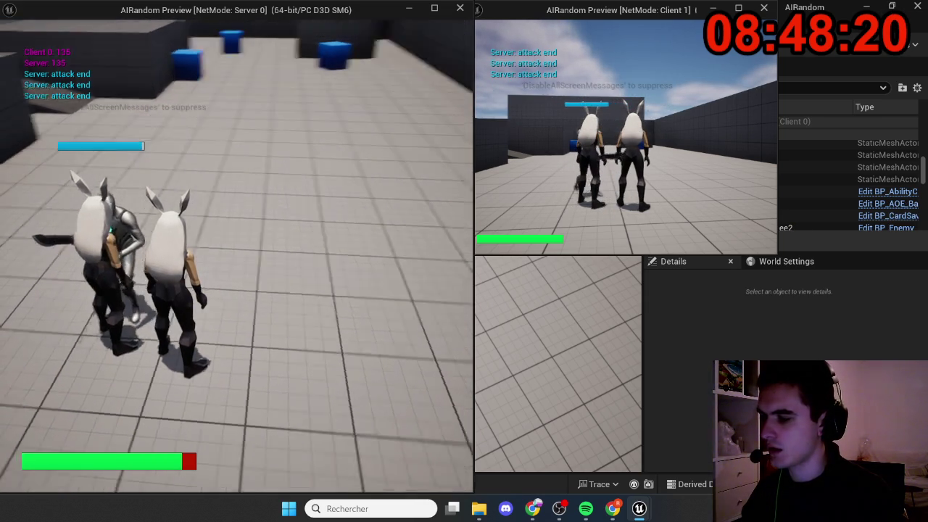
key("Escape")
left_click(373, 159)
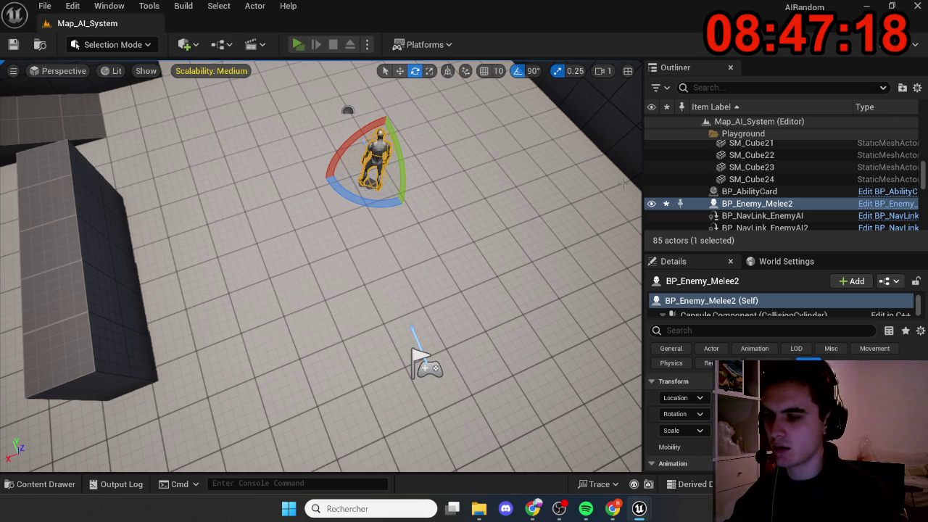
key("alt+p")
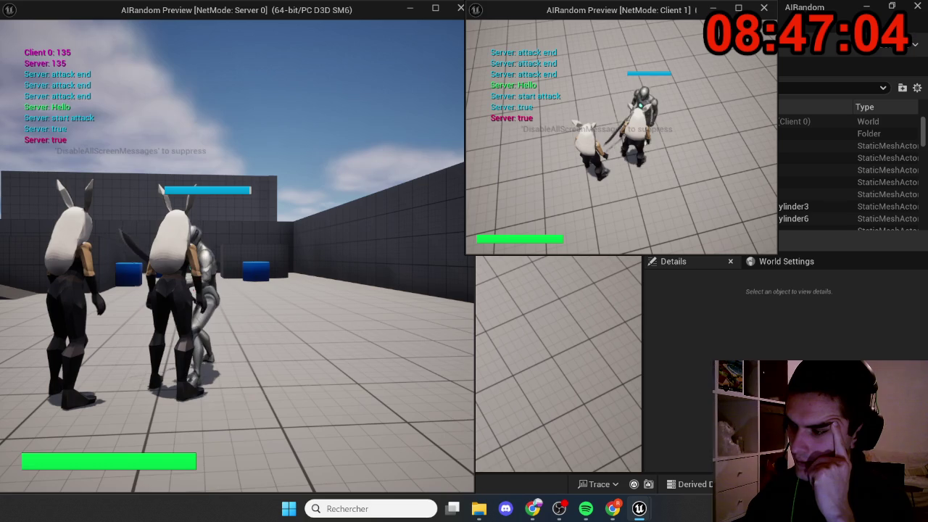
key("Escape")
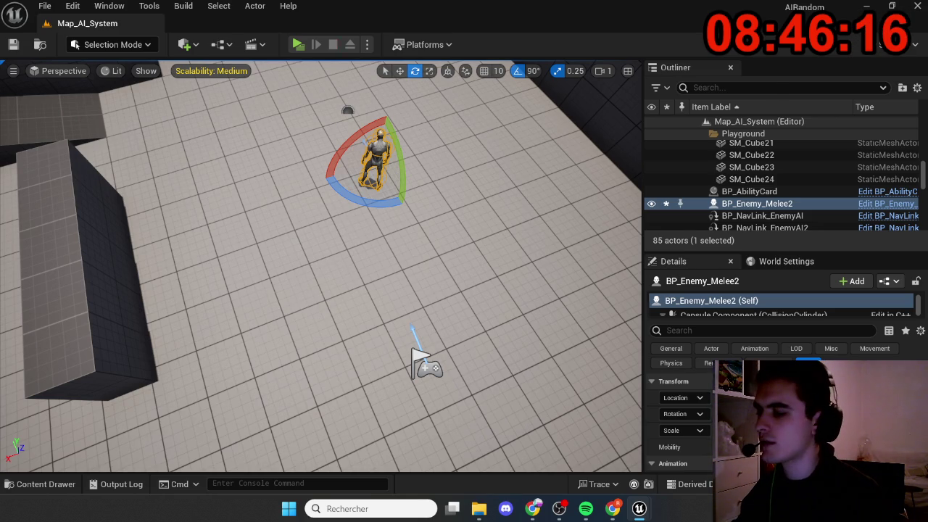
Start a Listen Server play test with 2 players and run the character forward
key("alt+p")
key("w")
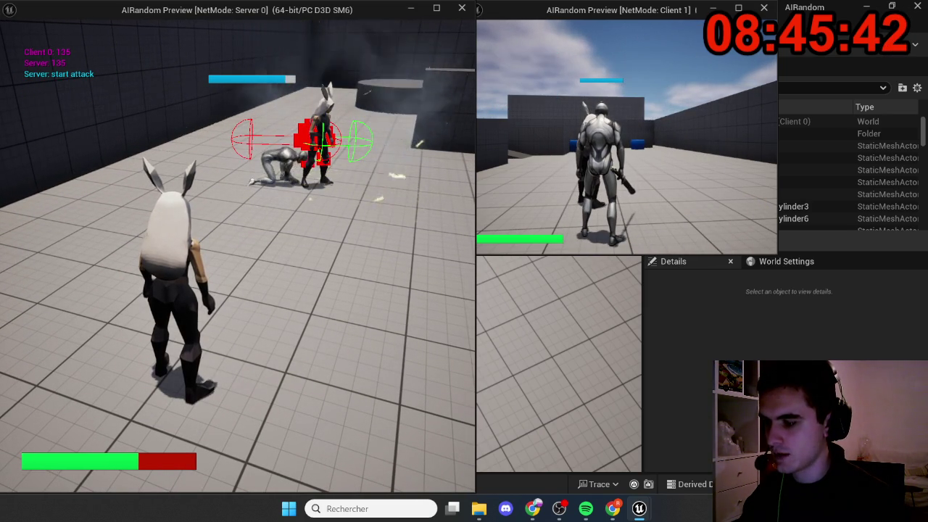
Stop the server-client play test and return to the Map_AI_System level editor
key("Escape")
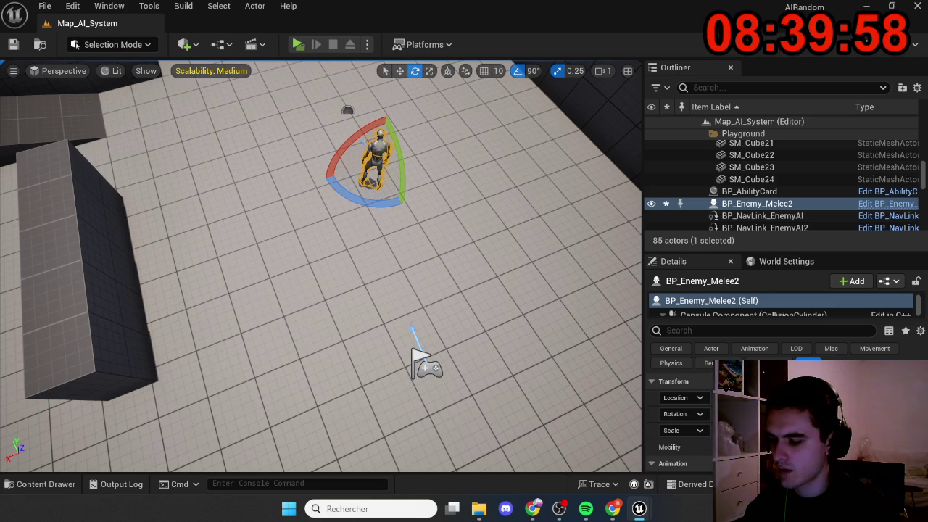
Switch away from the editor via the taskbar to reach the Epic Games Launcher
left_click(479, 508)
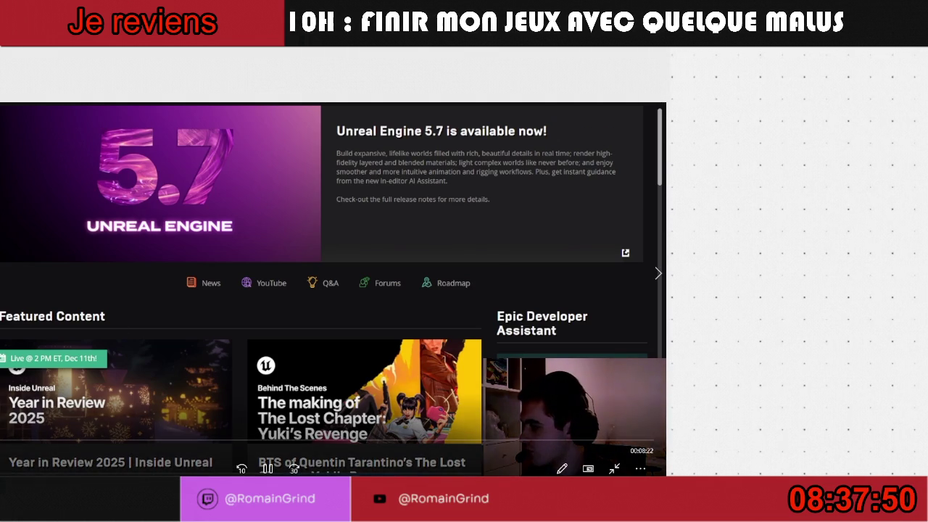
left_click(640, 469)
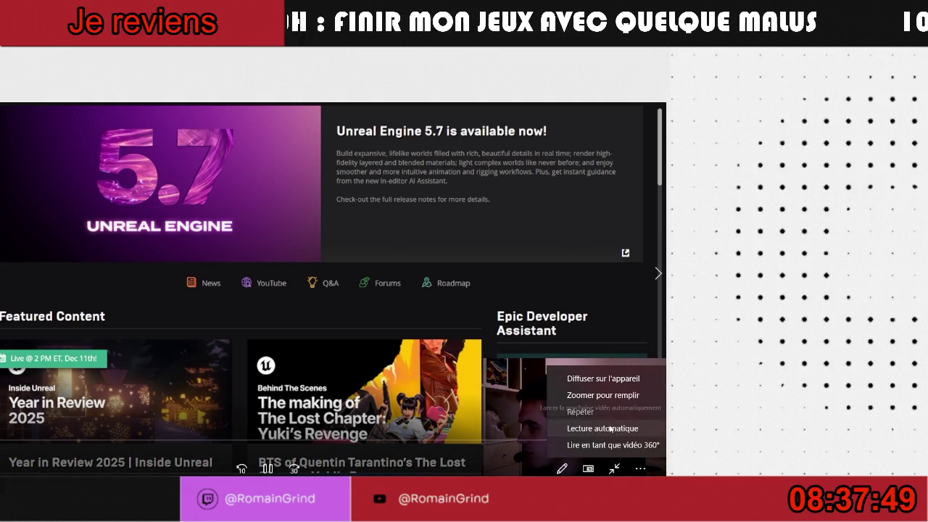
left_click(567, 408)
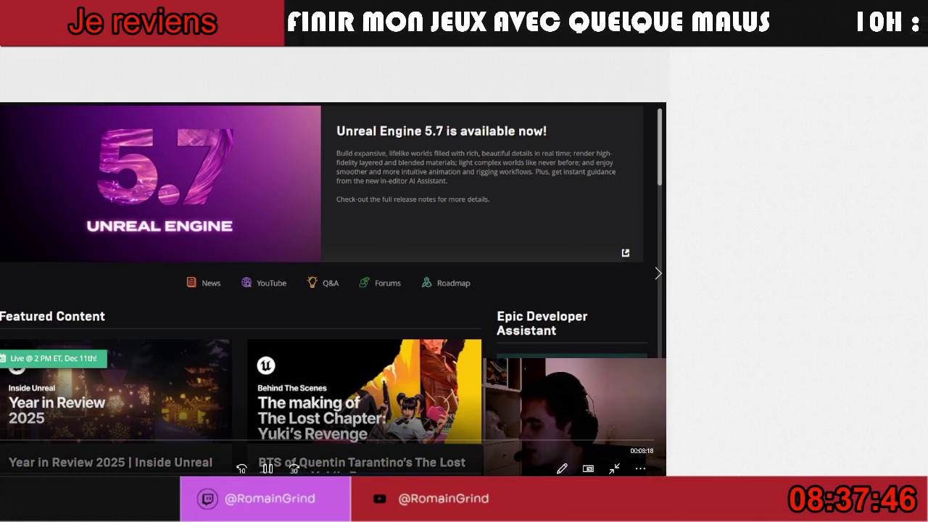